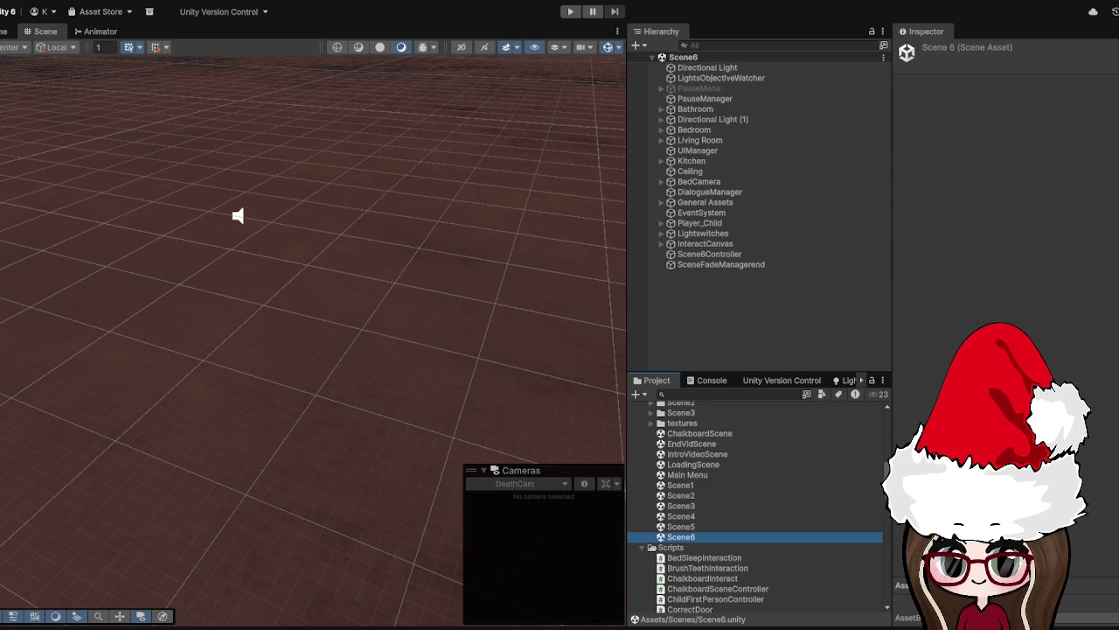
Expand Scene_6_Assets and drop the gasp-6239 sound into its Sound Effects folder
scroll(778, 411, "down", 5)
left_click_drag(777, 374, 777, 262)
scroll(776, 445, "up", 5)
scroll(782, 448, "up", 3)
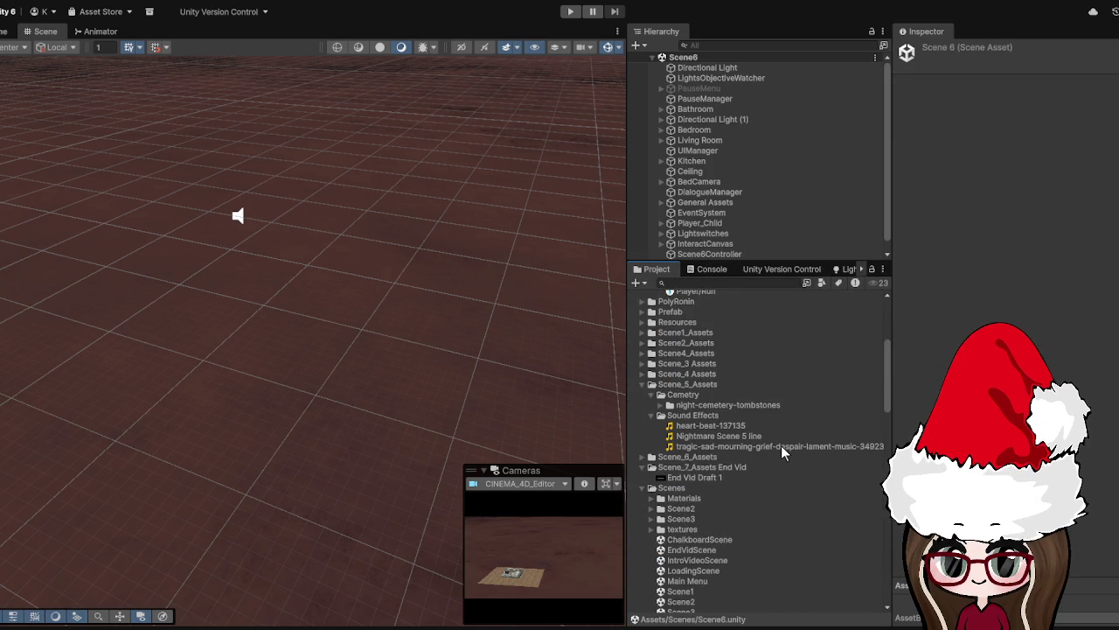
left_click(643, 385)
left_click(640, 395)
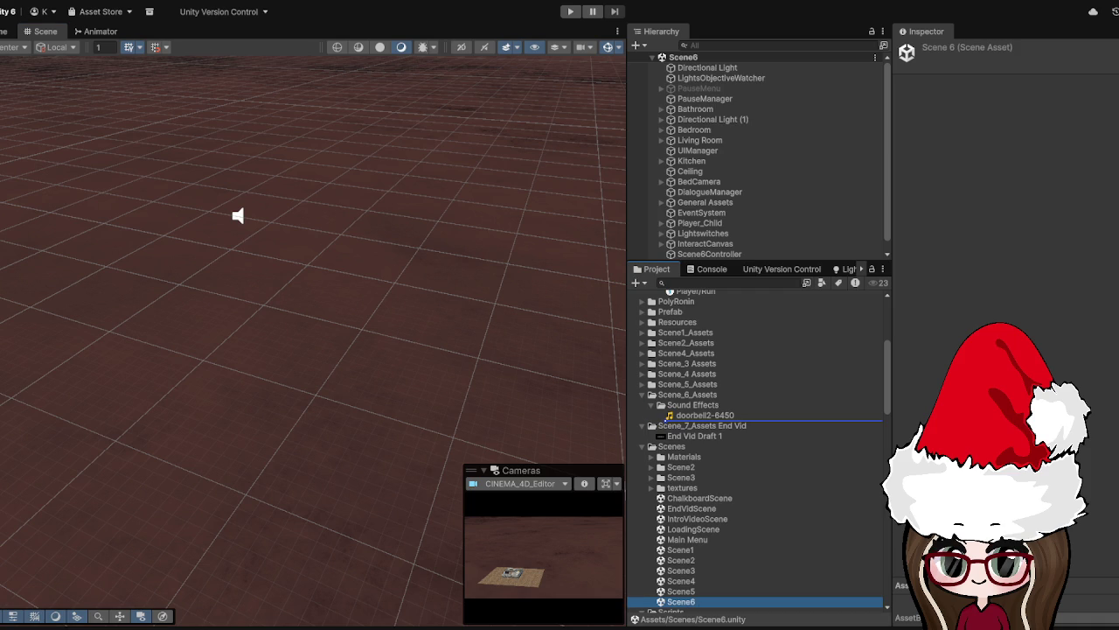
left_click_drag(700, 420, 700, 421)
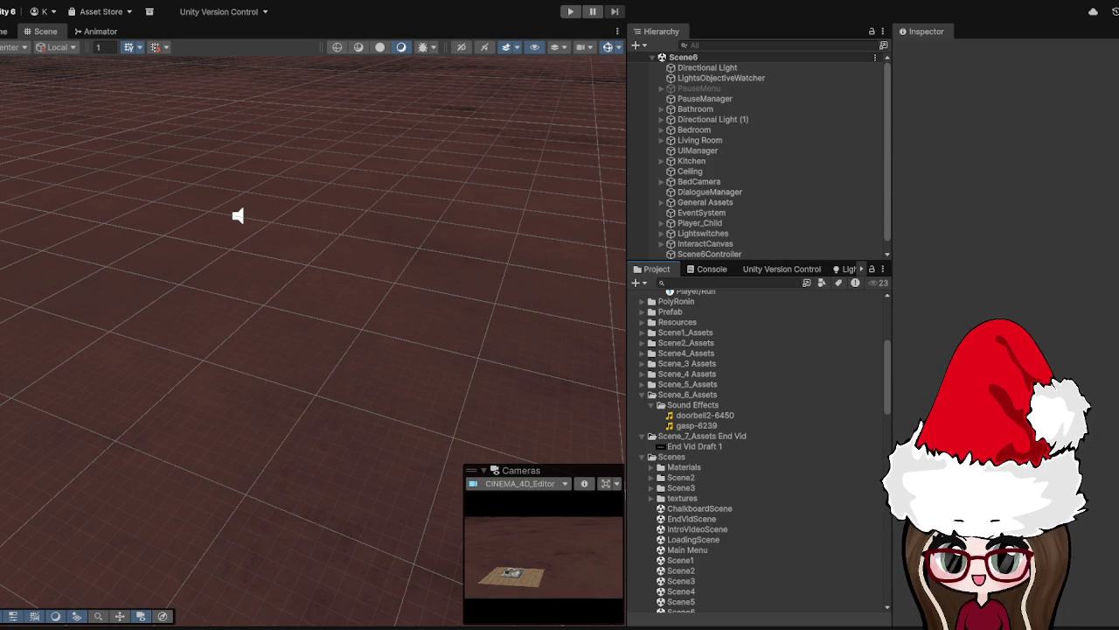
left_click_drag(790, 261, 790, 387)
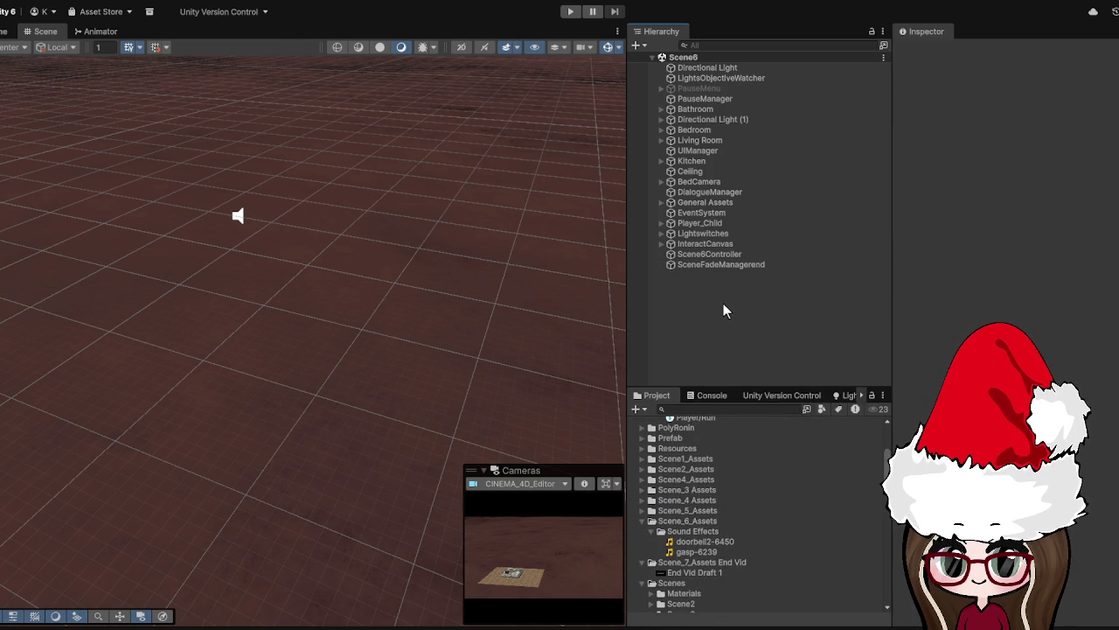
Create an empty GameObject named Gasp Sound Effect
key("ctrl+shift+n")
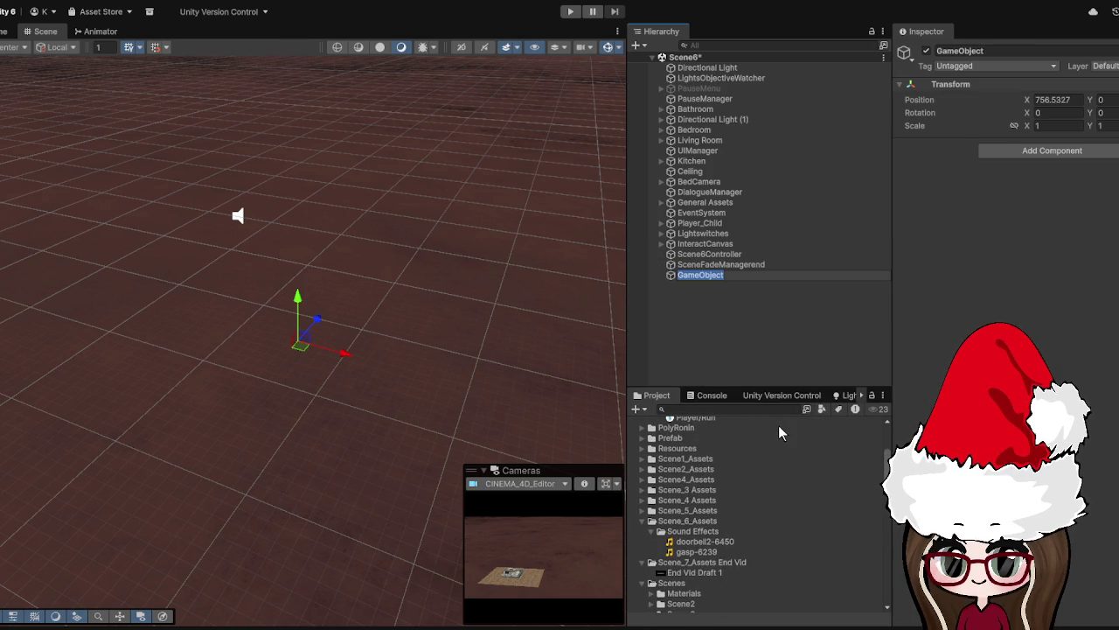
type("Gasp Sound")
type(" Effect")
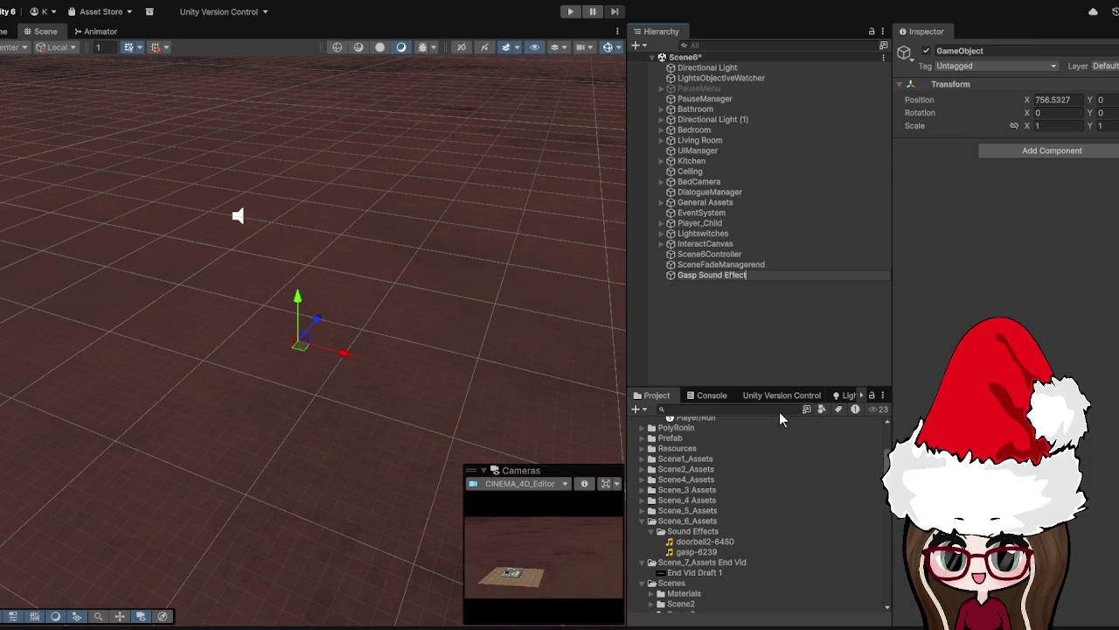
left_click(745, 277)
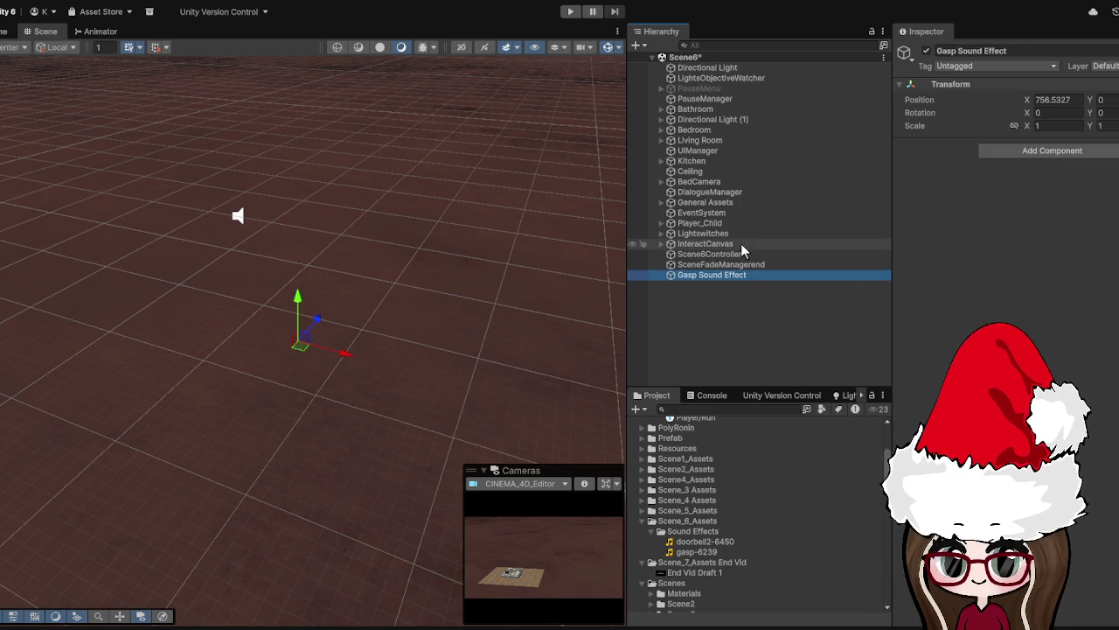
Give it an Audio Source with gasp-6239 as its resource, then play-test the game
left_click(1058, 167)
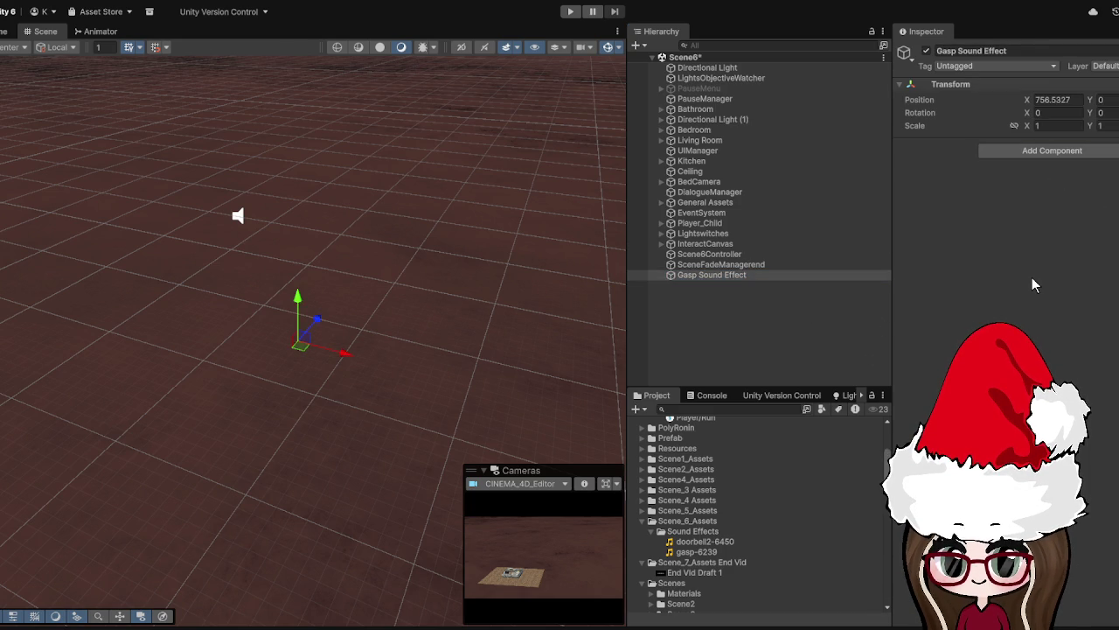
left_click(1025, 282)
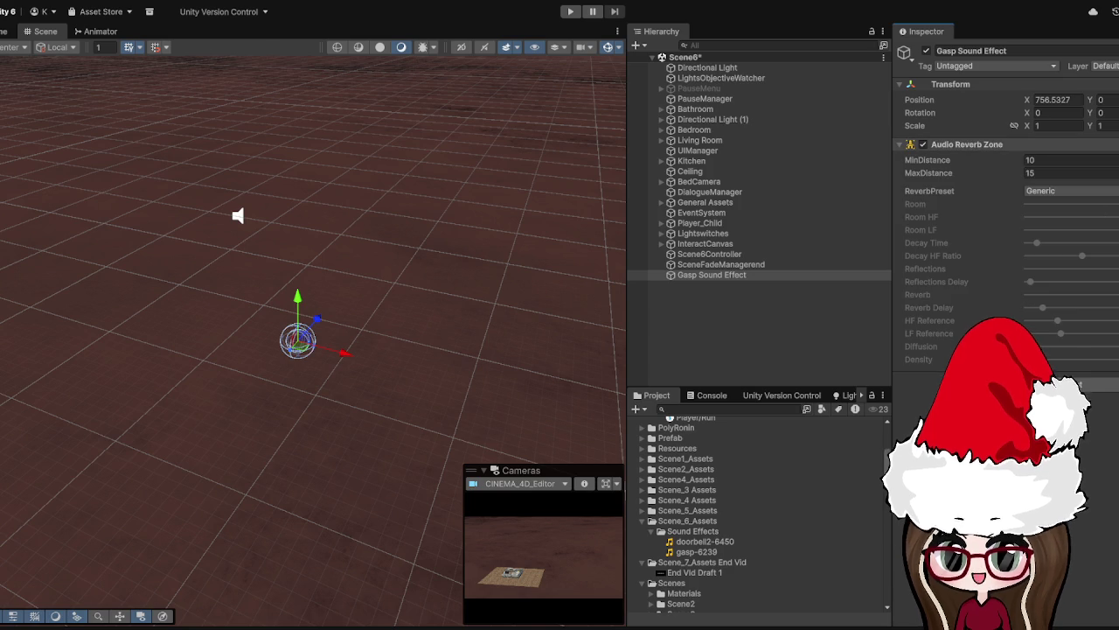
key("ctrl+z")
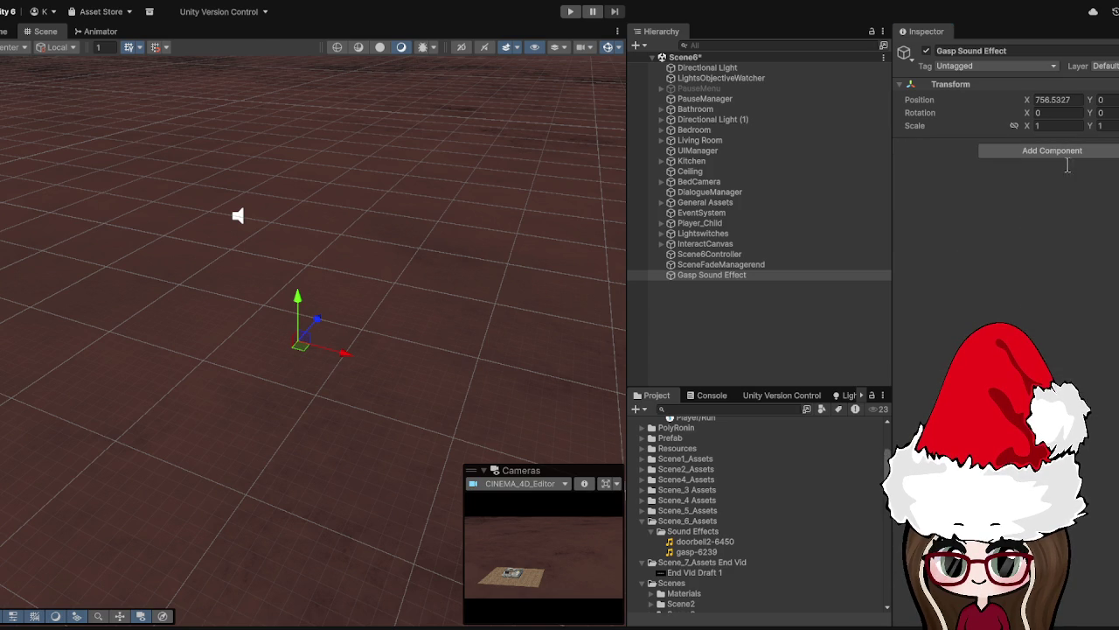
key("ctrl+z")
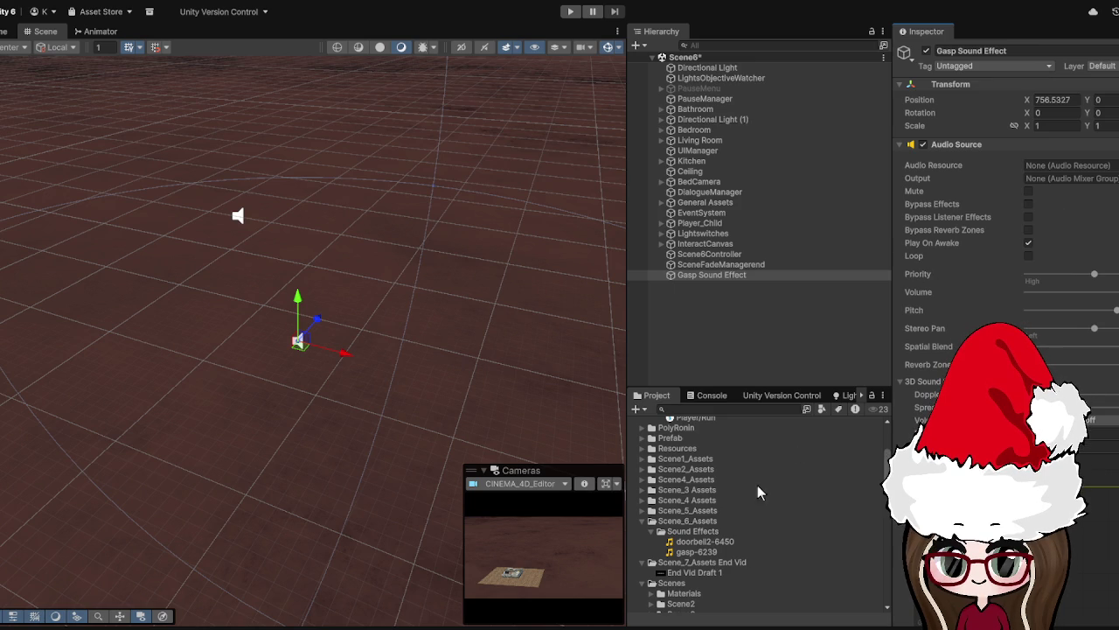
mouse_move(701, 545)
left_mouse_down()
mouse_move(1042, 142)
mouse_move(1049, 165)
left_mouse_up()
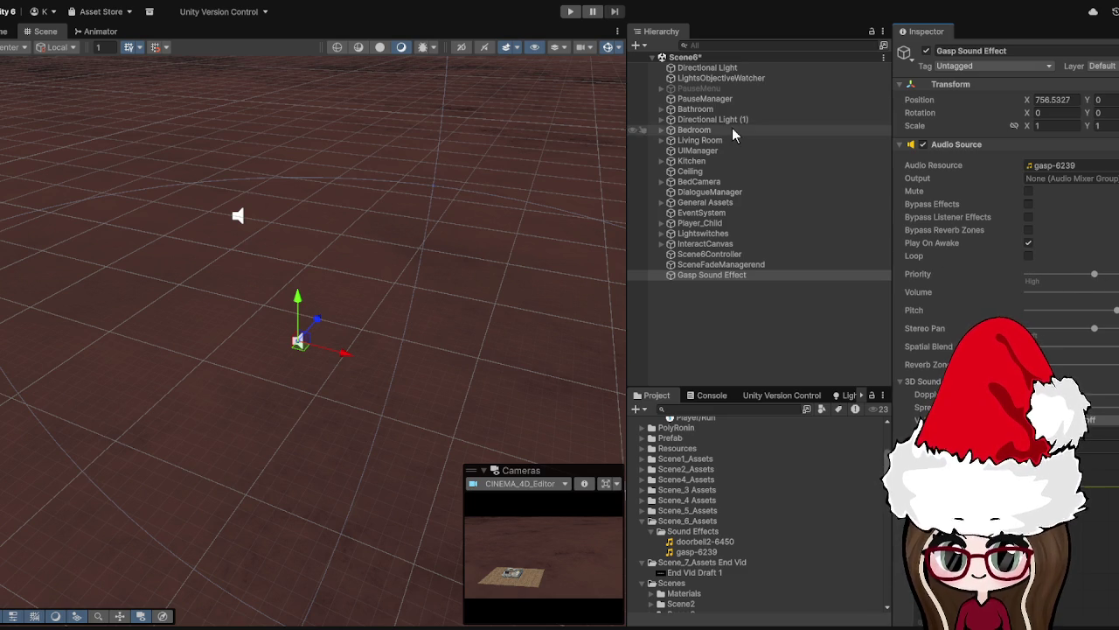
left_click(569, 12)
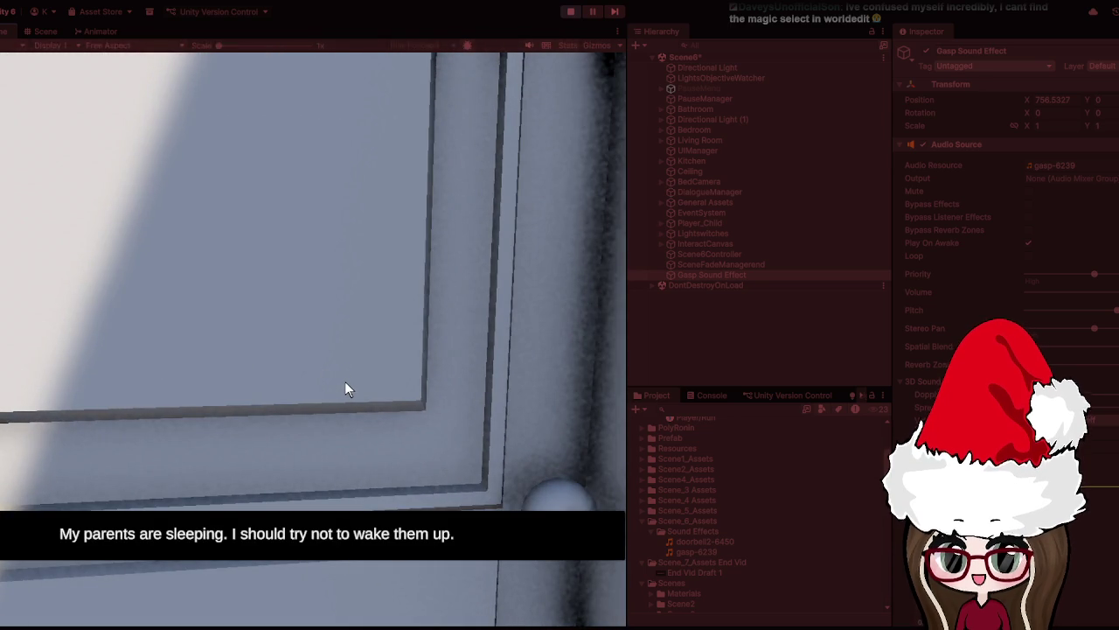
key("w")
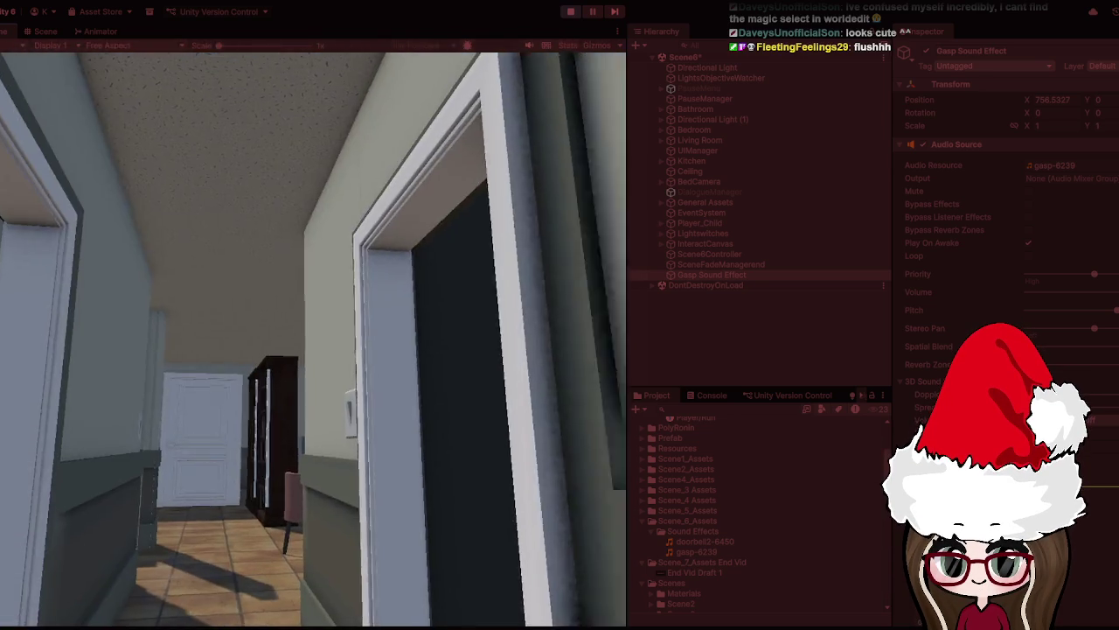
key("w")
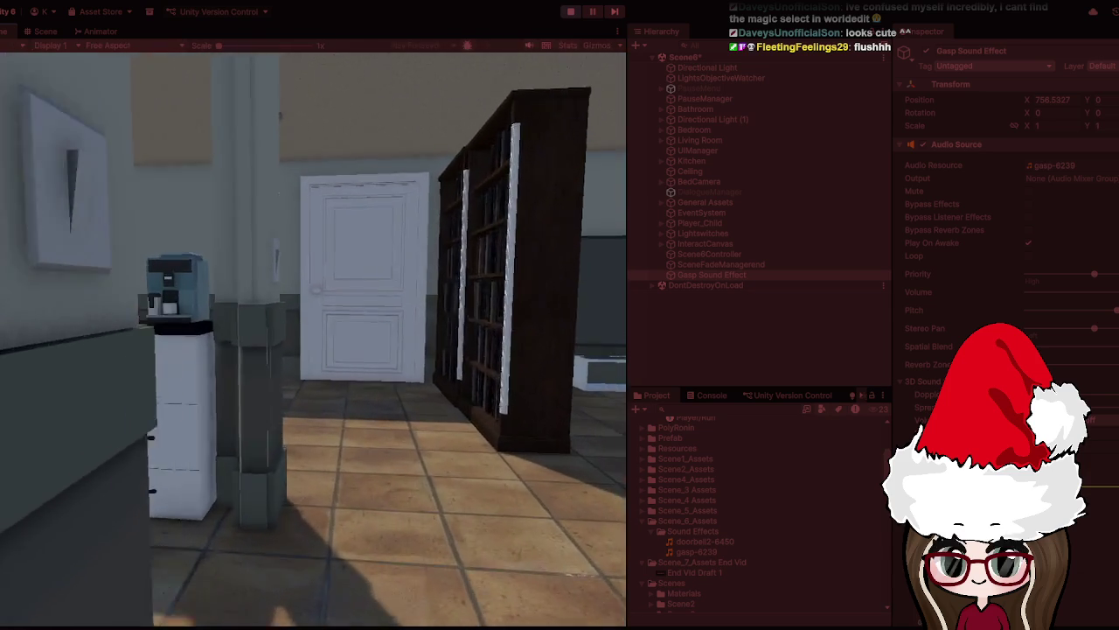
key("w")
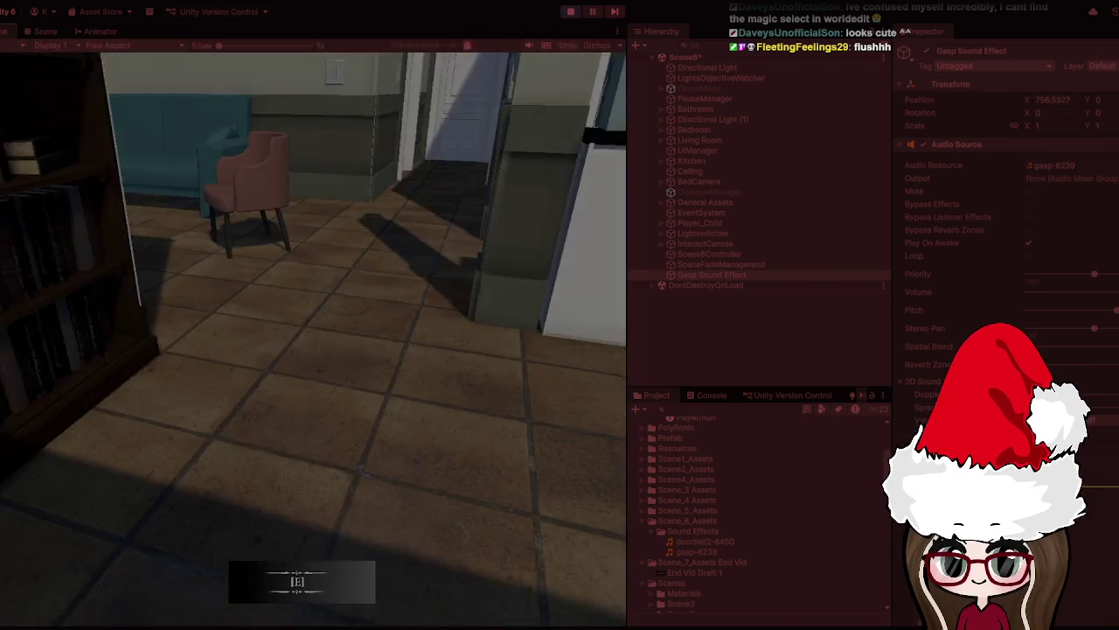
key("Escape")
left_click(576, 14)
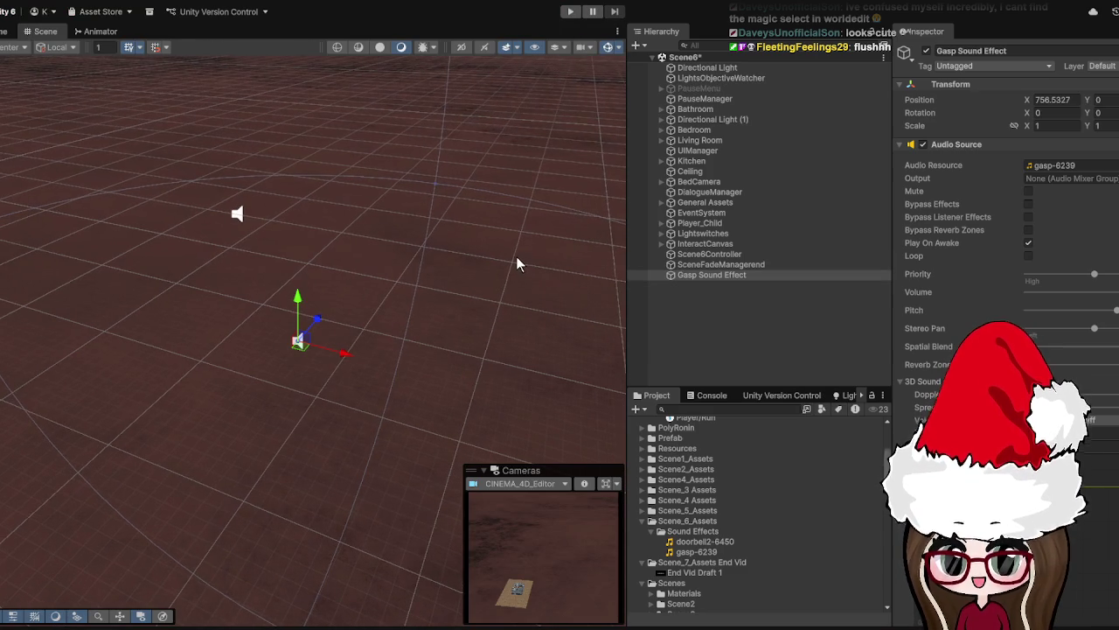
Select the Gasp Sound Effect object and adjust its Audio Source volume
left_click(768, 327)
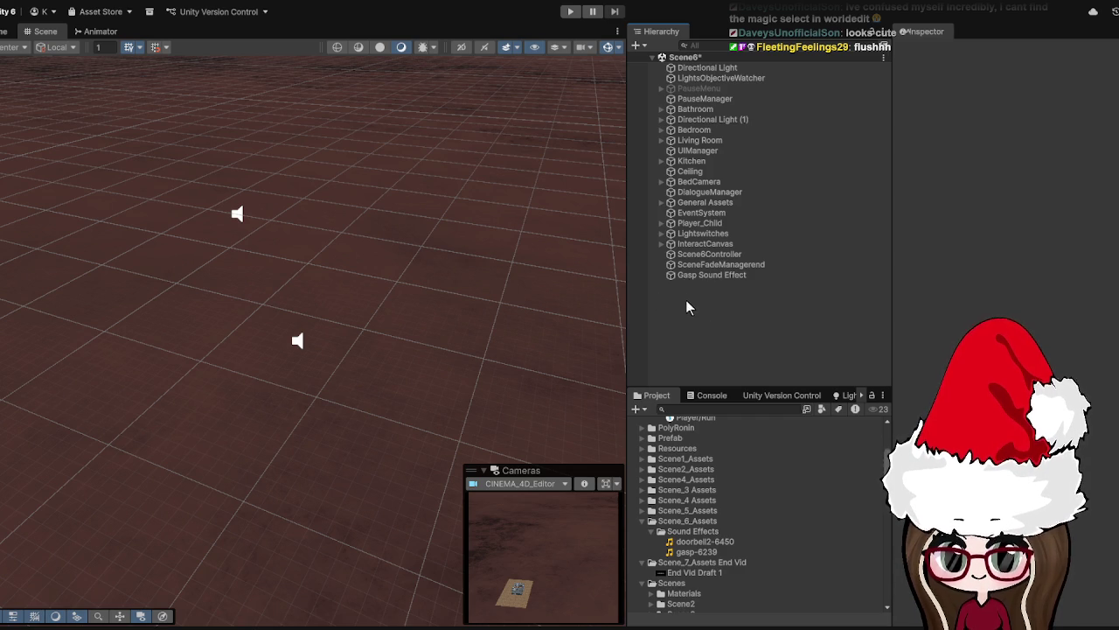
left_click(708, 276)
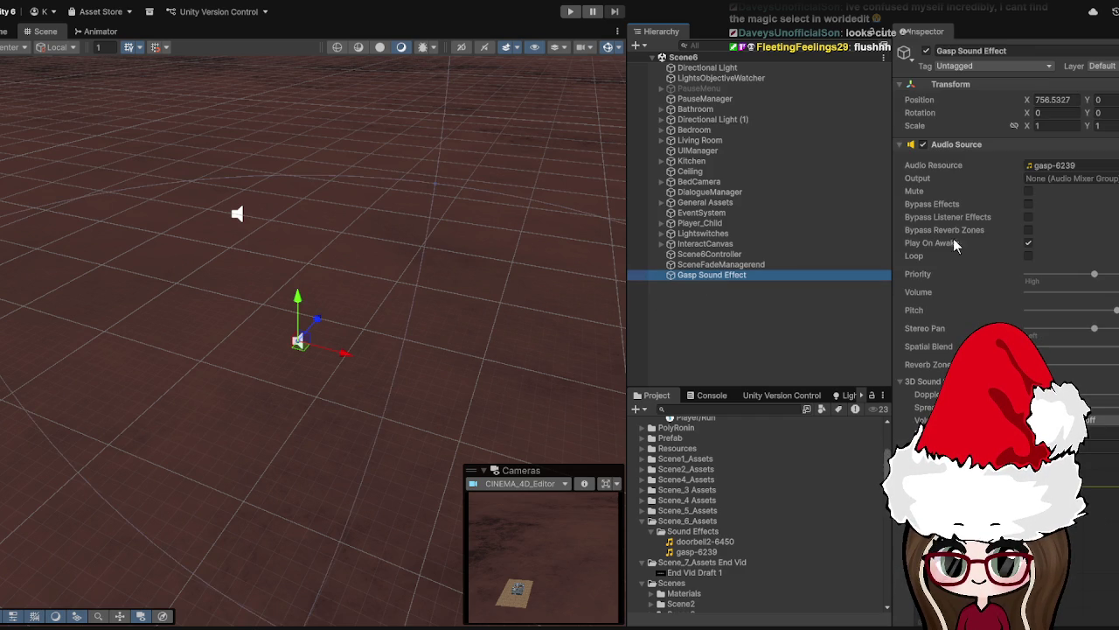
left_click(918, 293)
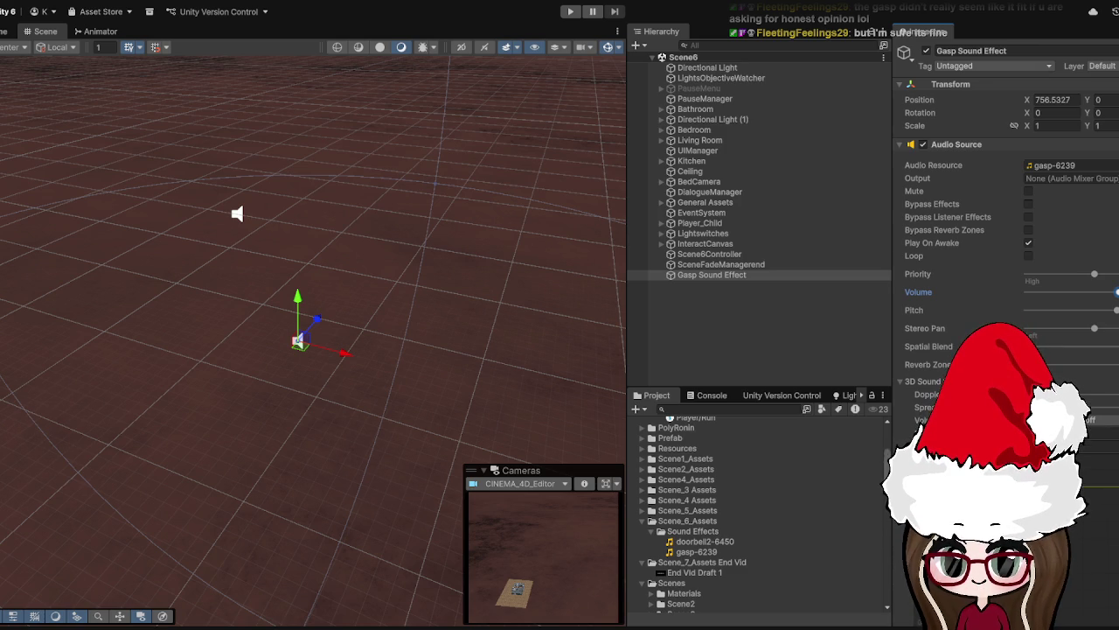
left_click(533, 309)
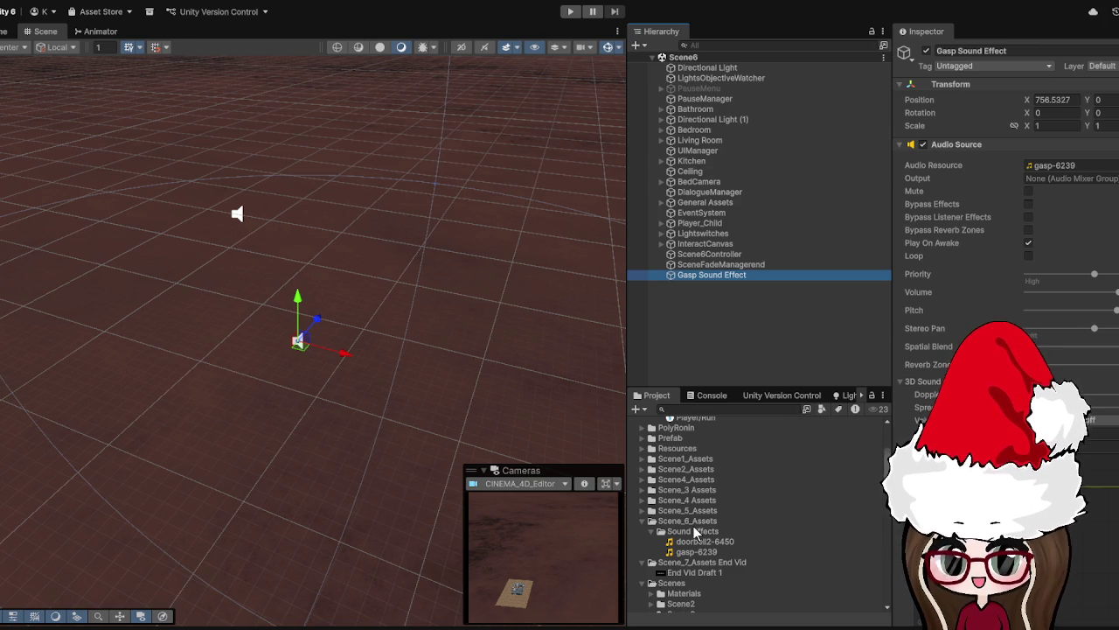
Scroll the Project panel down to the Scenes folder and open Scene1
scroll(731, 544, "down", 5)
scroll(731, 544, "down", 2)
left_click(682, 462)
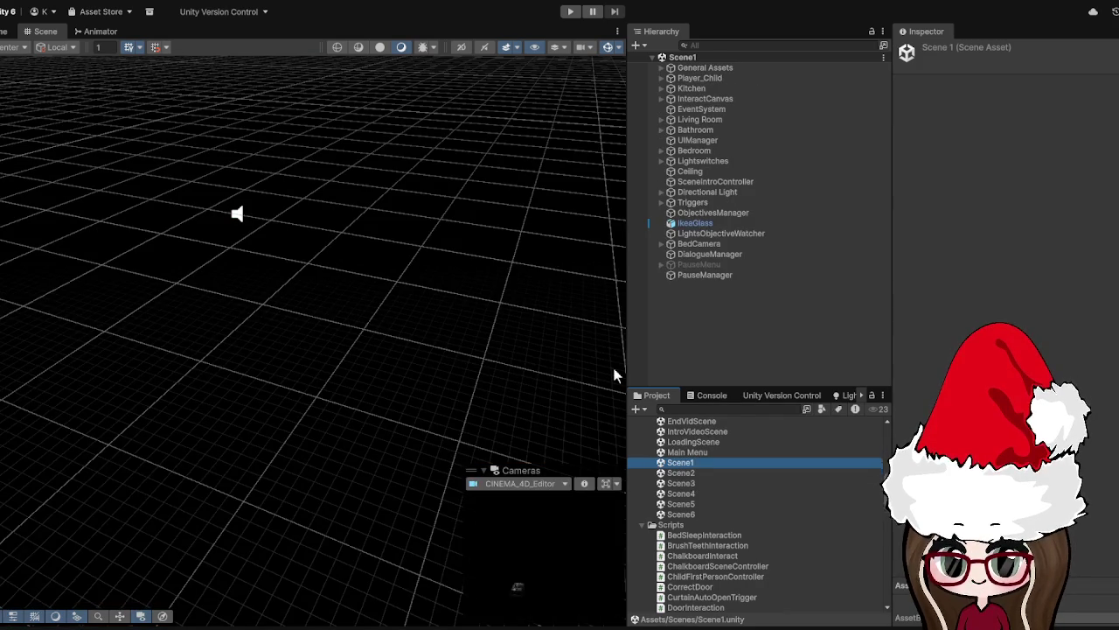
Load the forest level Scene2 from the Scenes folder
double_click(680, 472)
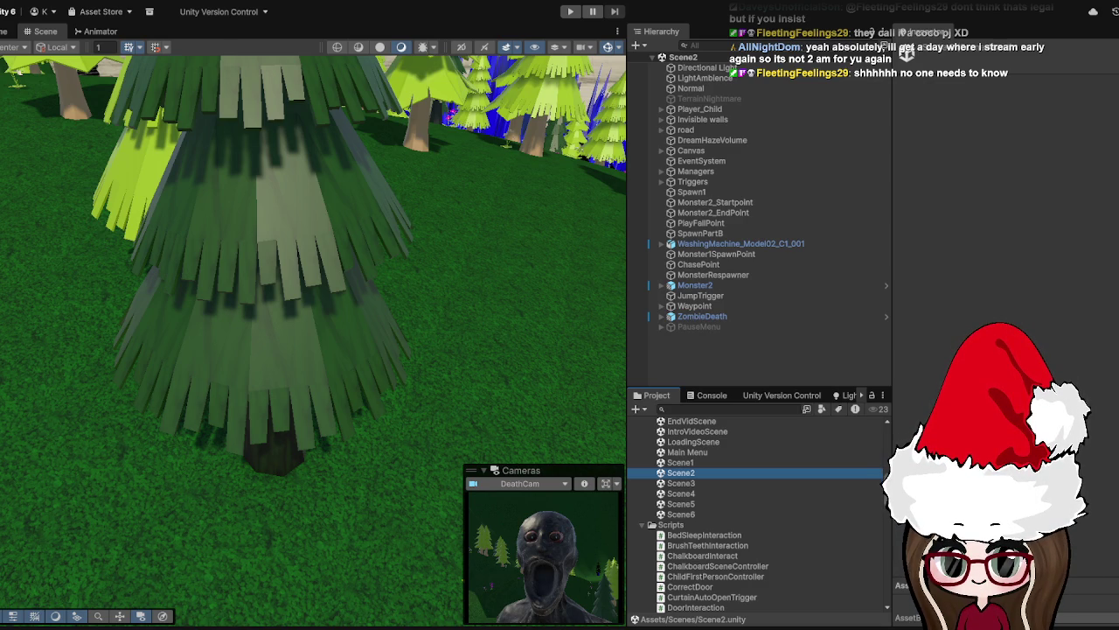
Zoom the Scene view out from the tree to show the forest and blue spikes
scroll(420, 365, "down", 10)
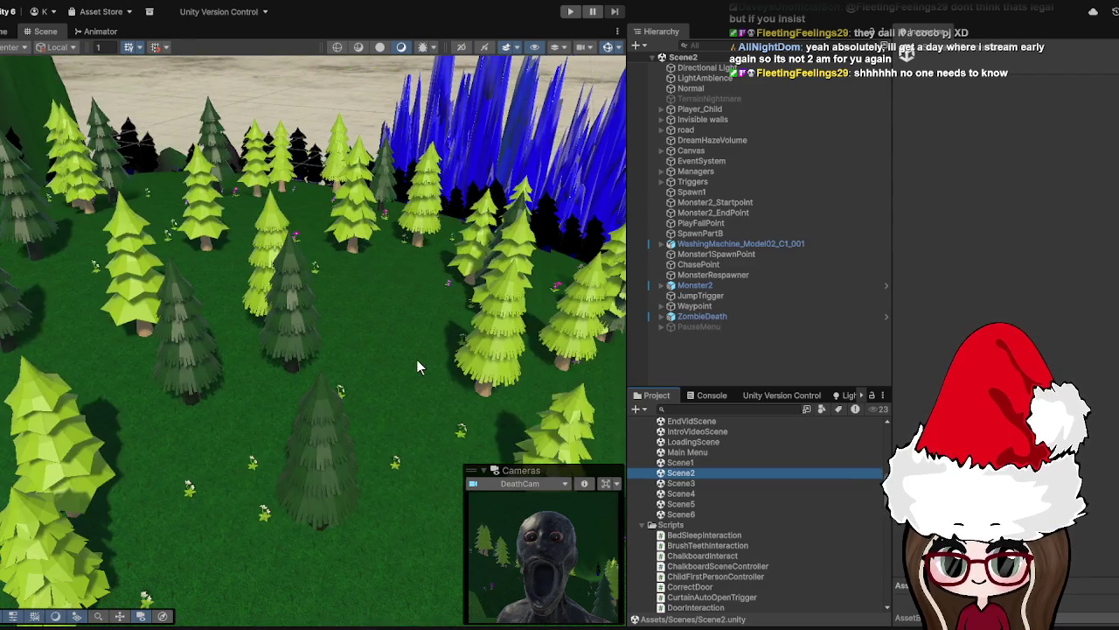
scroll(416, 358, "down", 3)
scroll(449, 386, "up", 3)
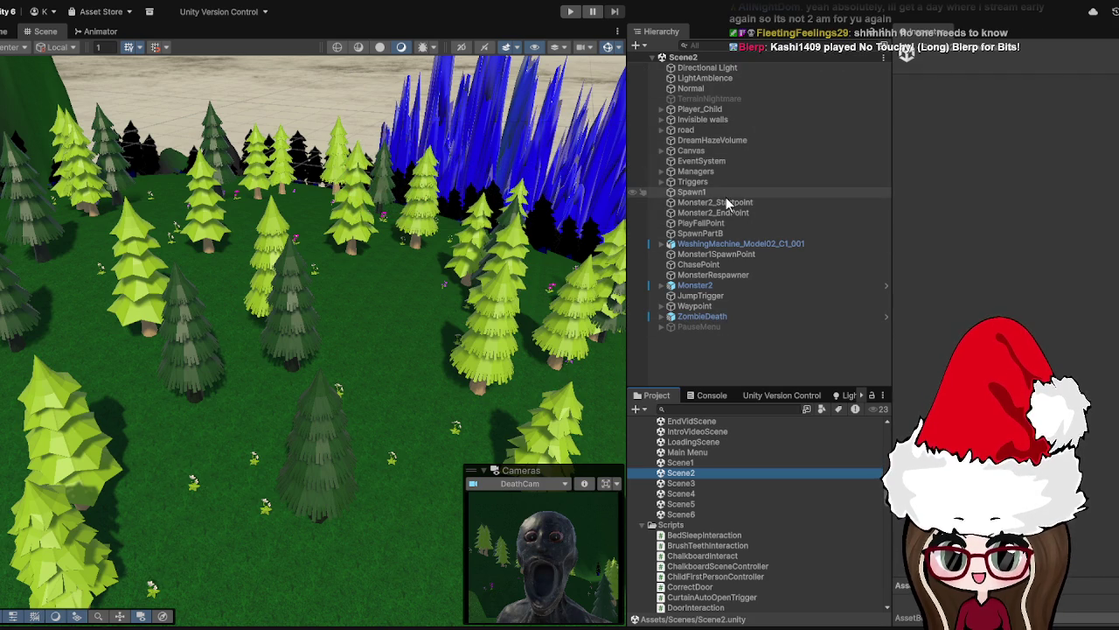
Expand Canvas and Managers in the Hierarchy and select FadeManager's Fade Duration field
left_click(709, 154)
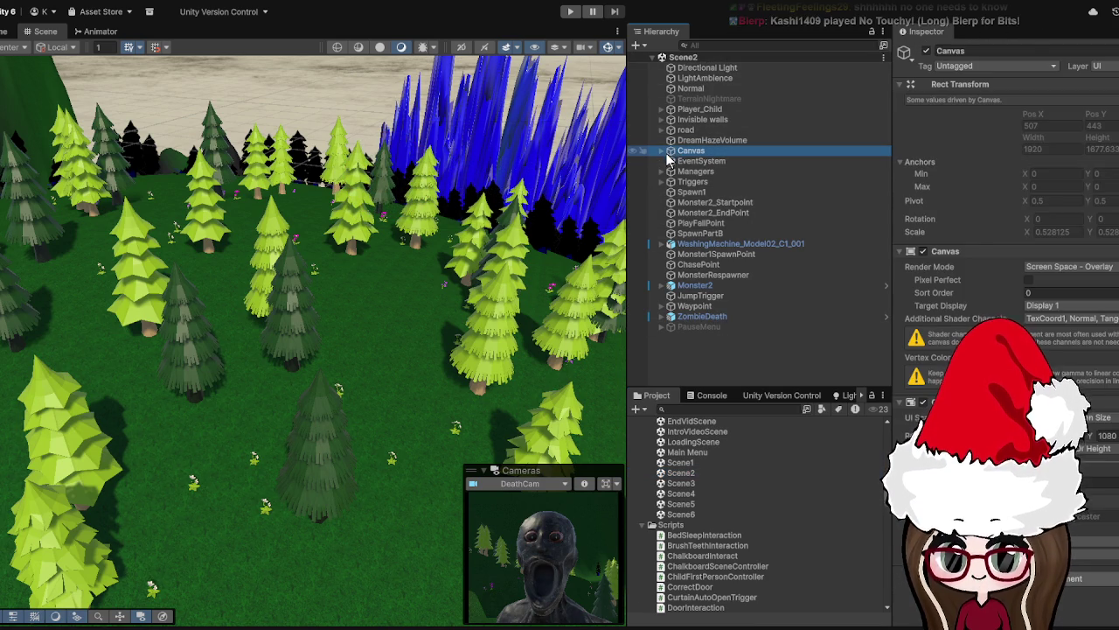
left_click(661, 153)
left_click(725, 162)
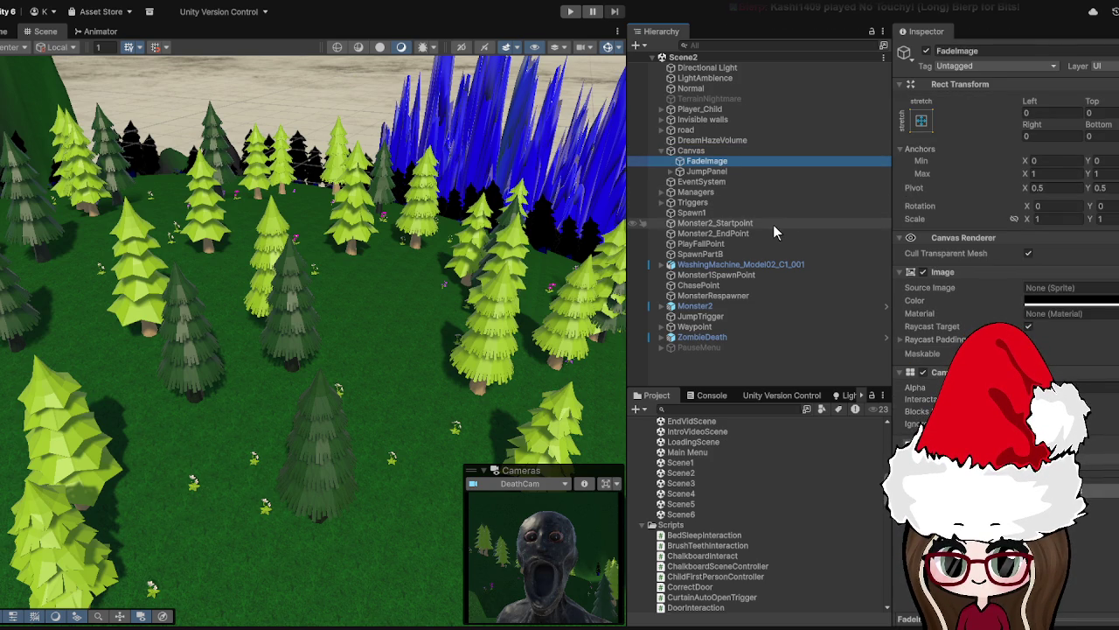
left_click(709, 182)
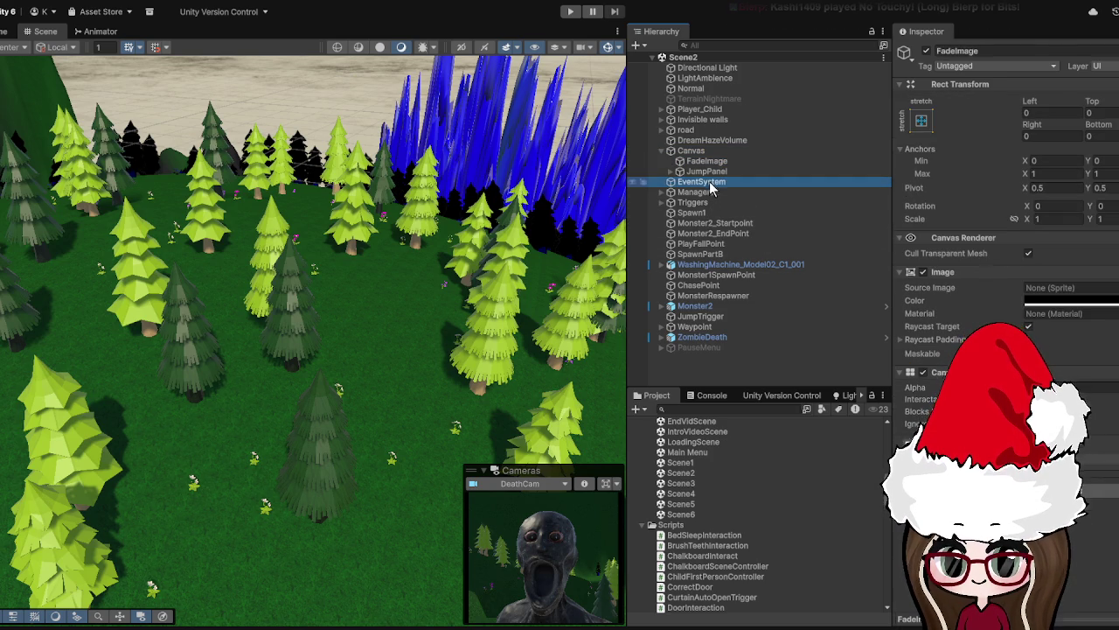
left_click(709, 193)
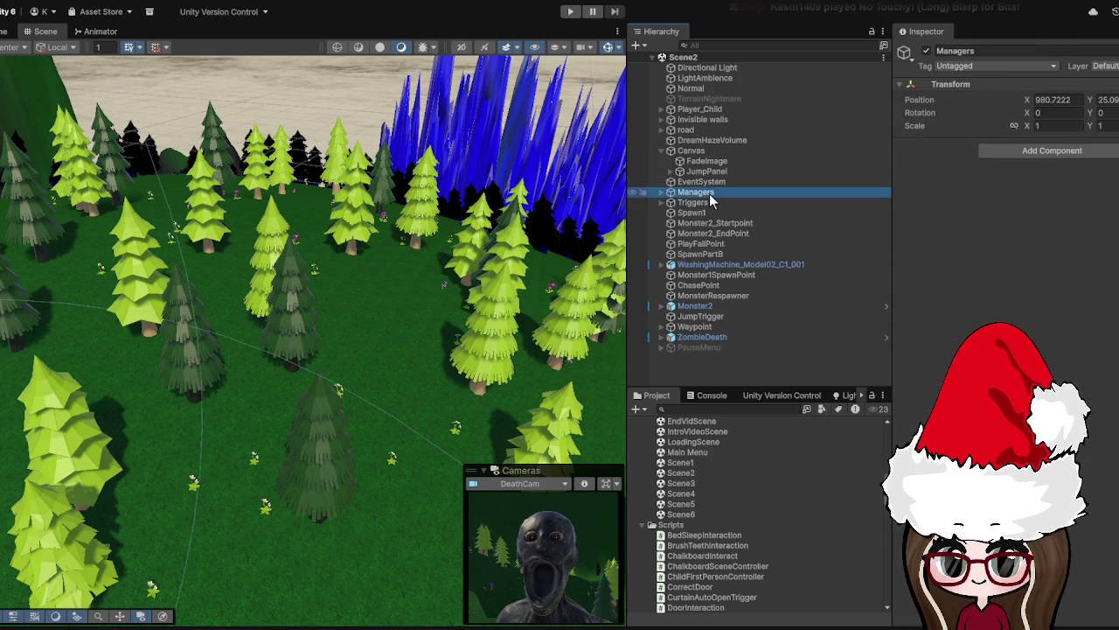
left_click(661, 191)
left_click(762, 203)
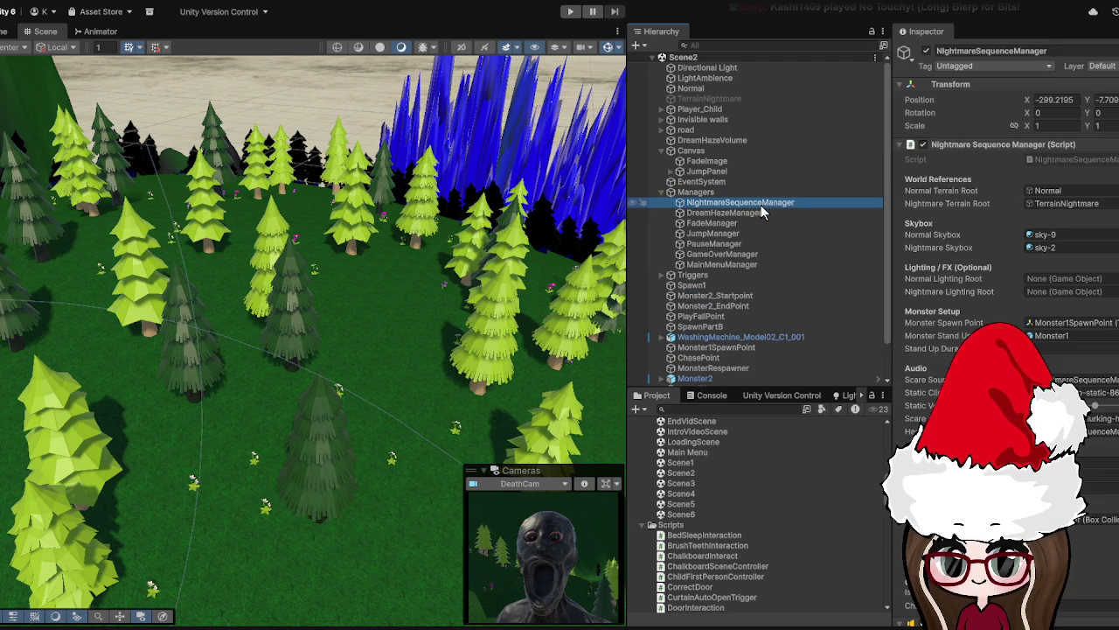
left_click(757, 213)
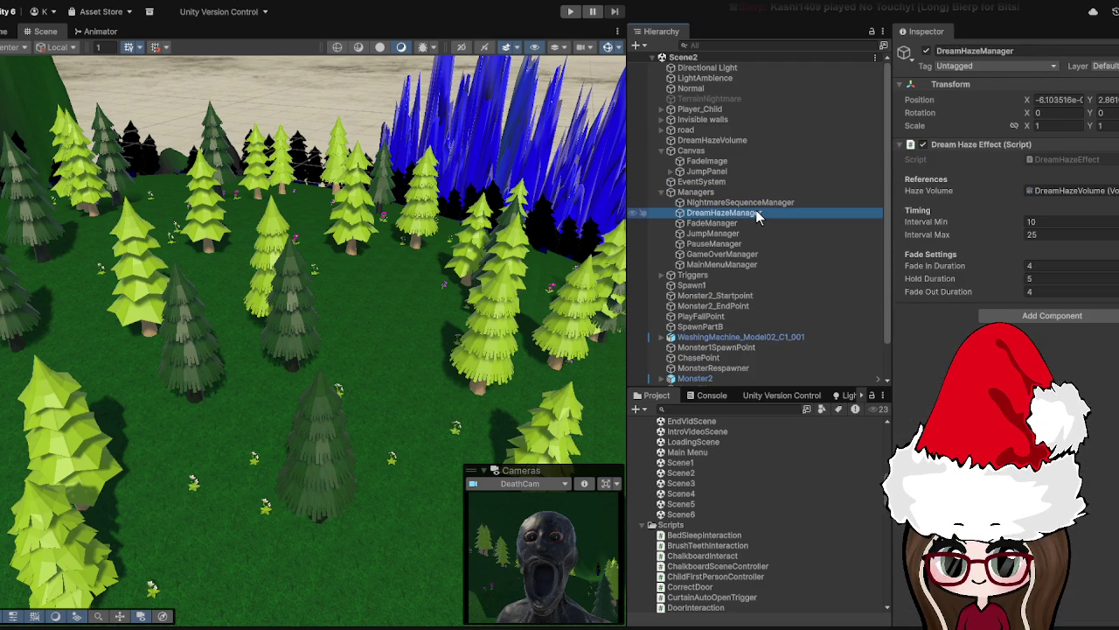
left_click(746, 224)
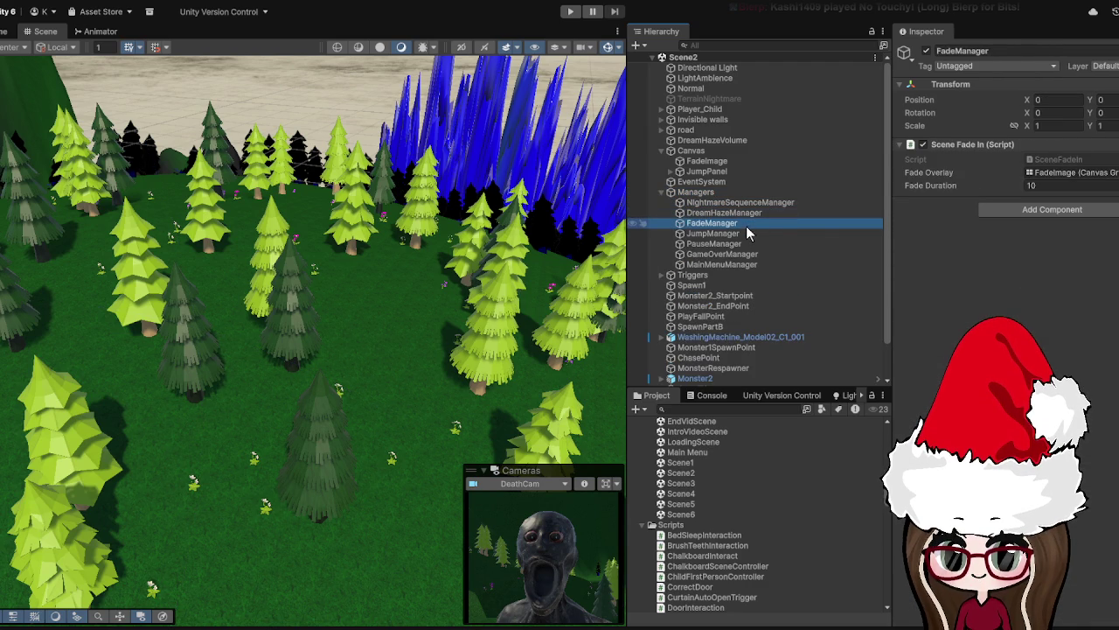
left_click(1031, 186)
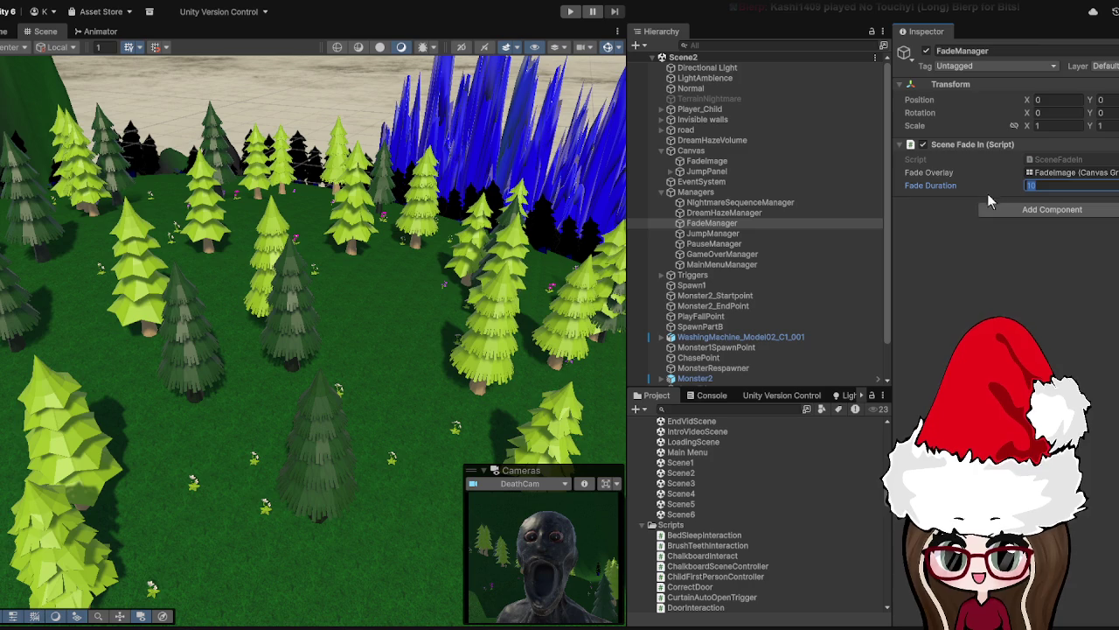
Enter 15 as FadeManager's Fade Duration, replacing 10
type("15")
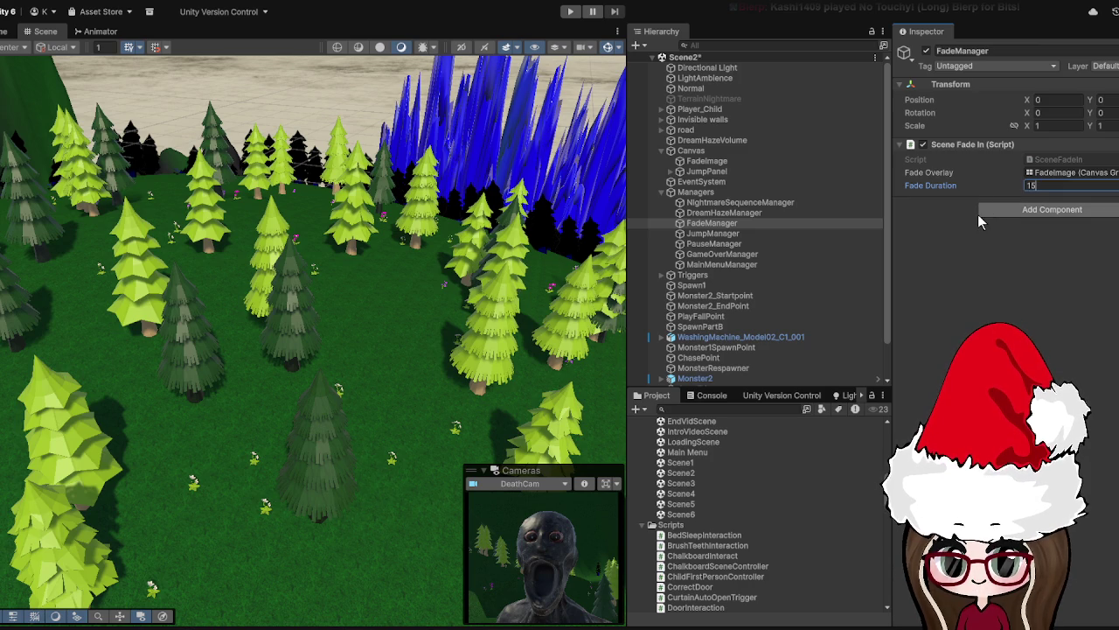
key("Return")
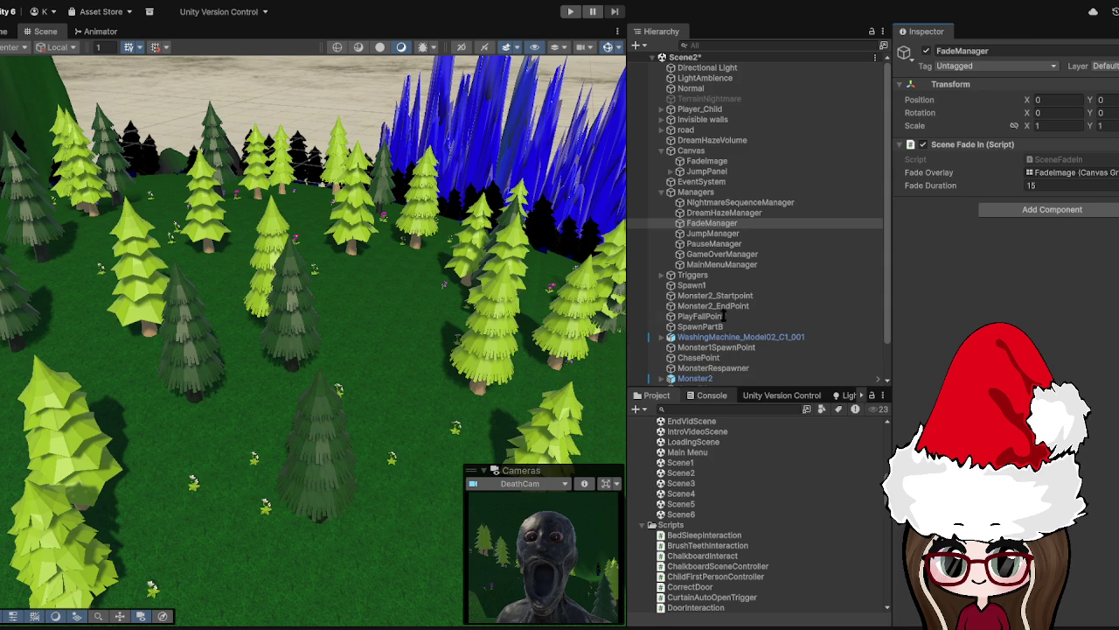
Enlarge the Project list and name a new script in the Scripts folder AmbienceFadeIn
left_click_drag(726, 388, 719, 248)
left_click(670, 385)
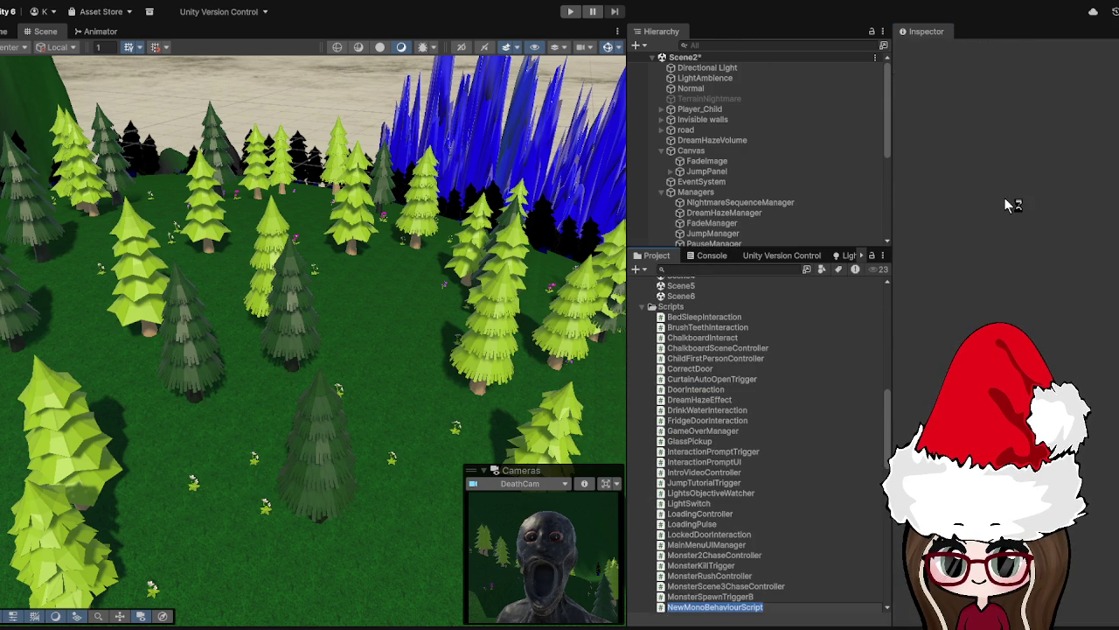
type("Am")
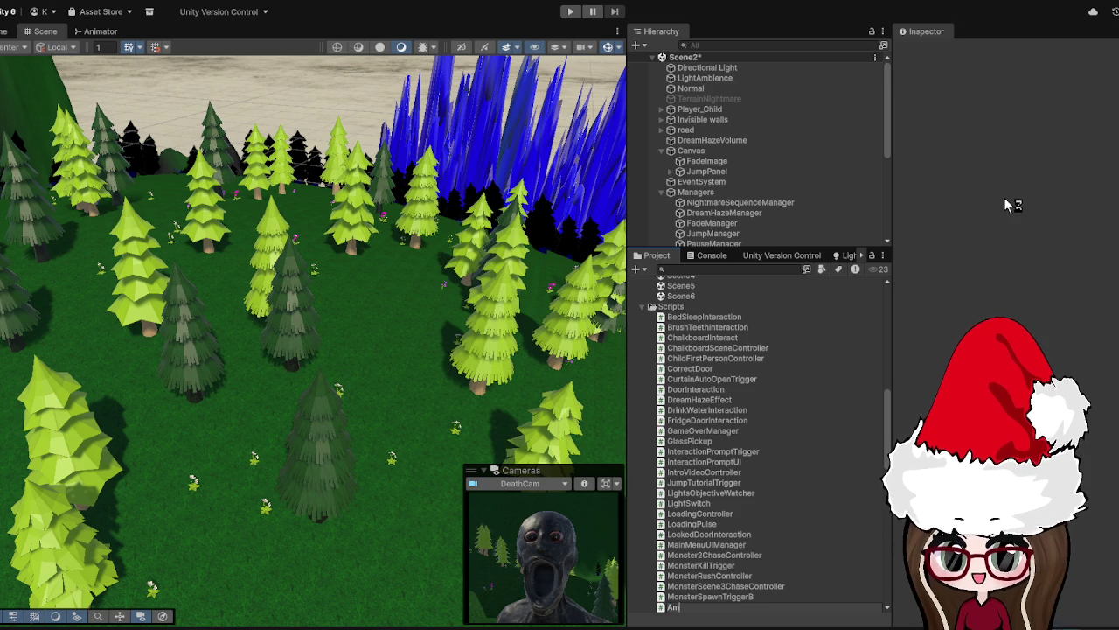
type("bience")
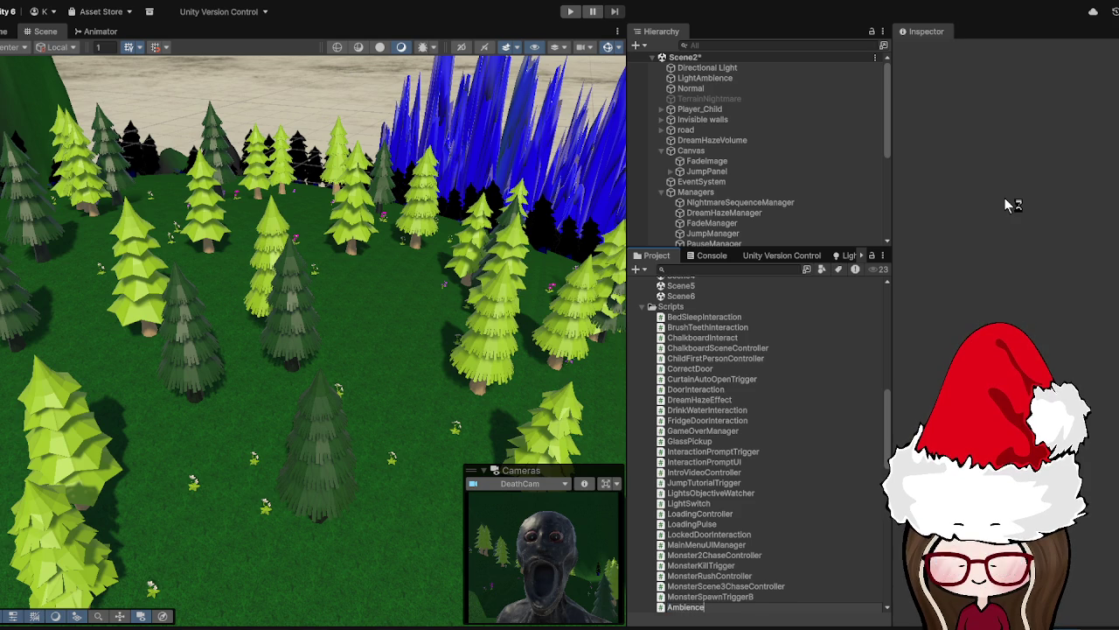
type("FadeIn")
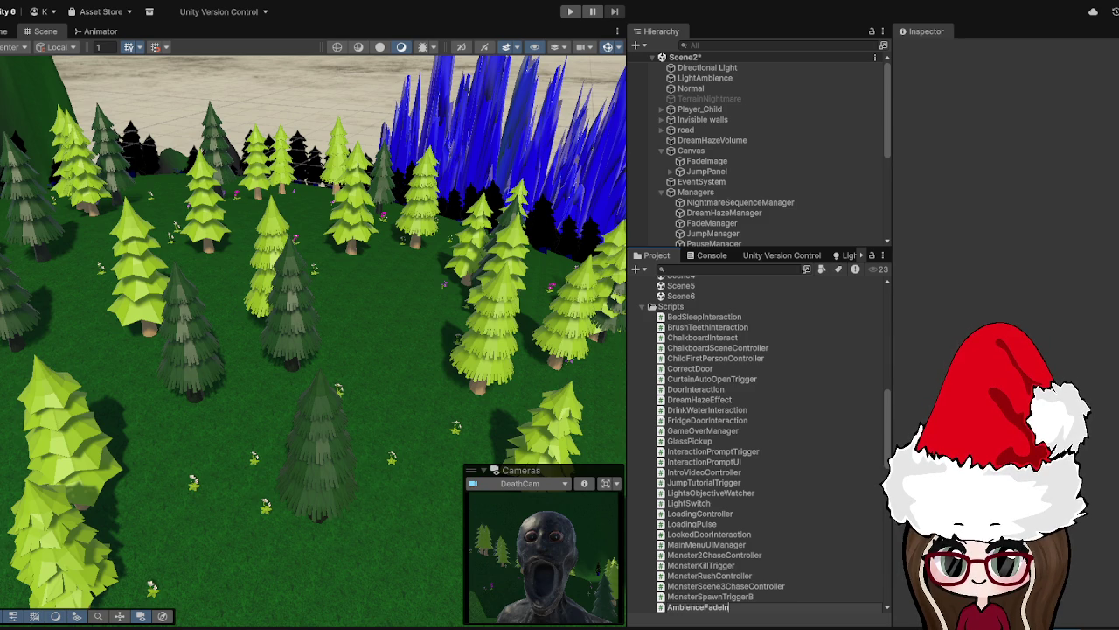
key("Return")
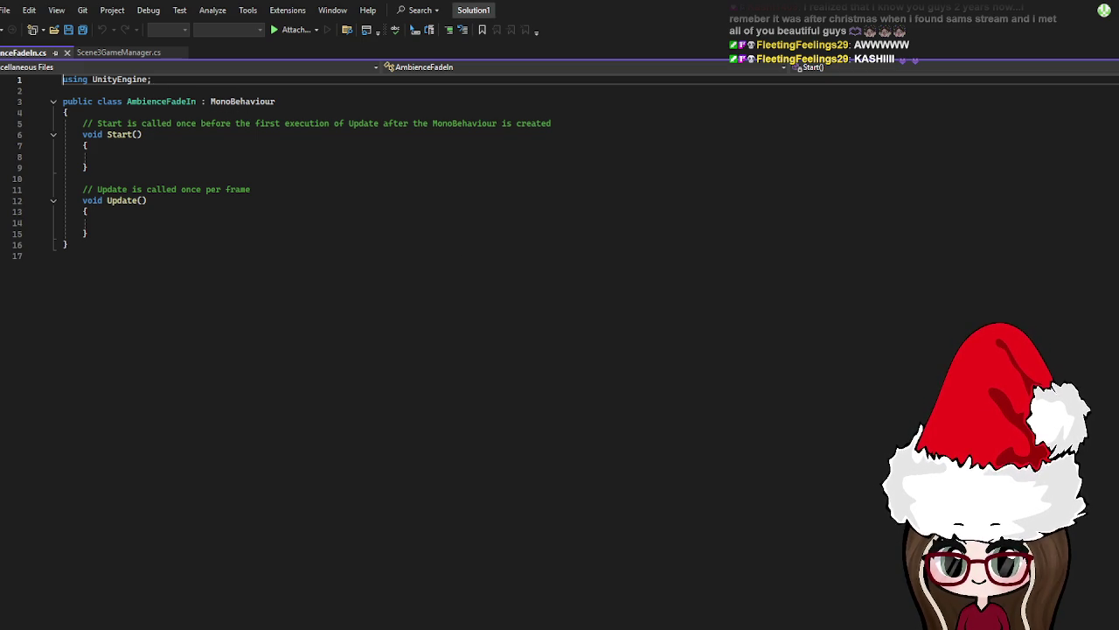
Place the cursor on the AmbienceFadeIn script's first using directive to edit it
left_click(173, 77)
Make line 1 'using System.Collections;' with 'using UnityEngine;' below it, then a blank line
key("BackSpace")
key("BackSpace")
key("BackSpace")
key("BackSpace")
key("BackSpace")
key("BackSpace")
type("System")
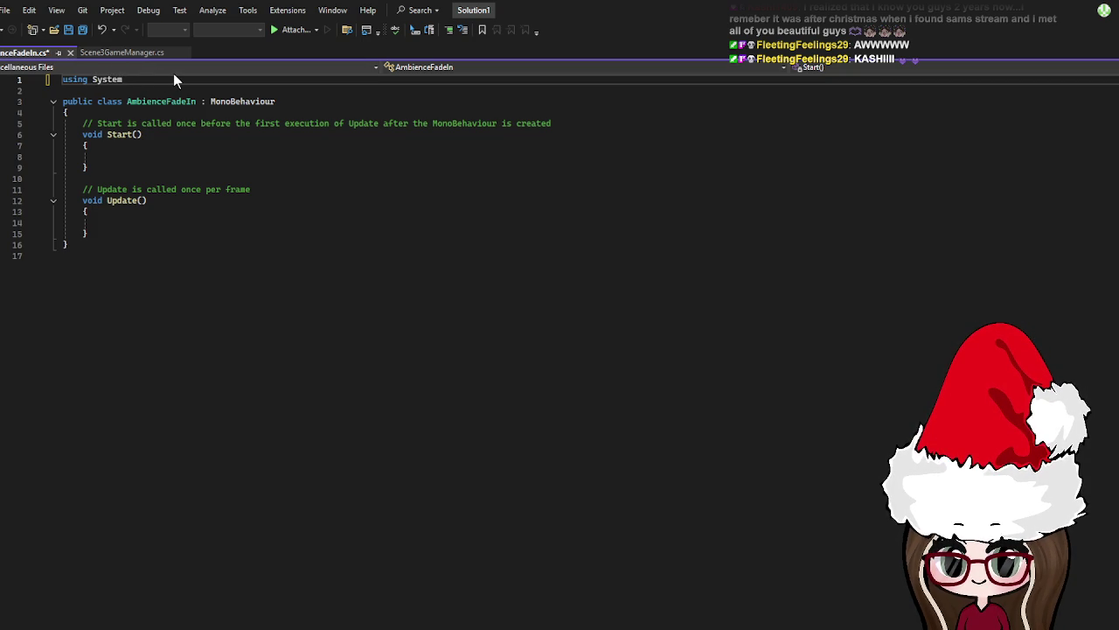
type(".Collec")
type("tions;")
key("Return")
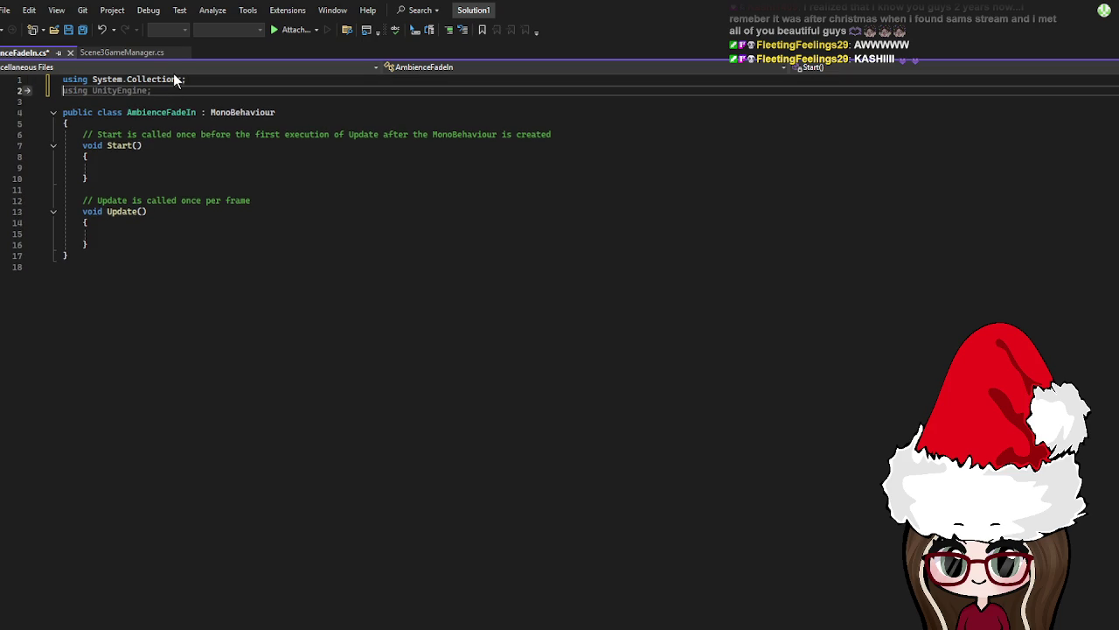
type("using")
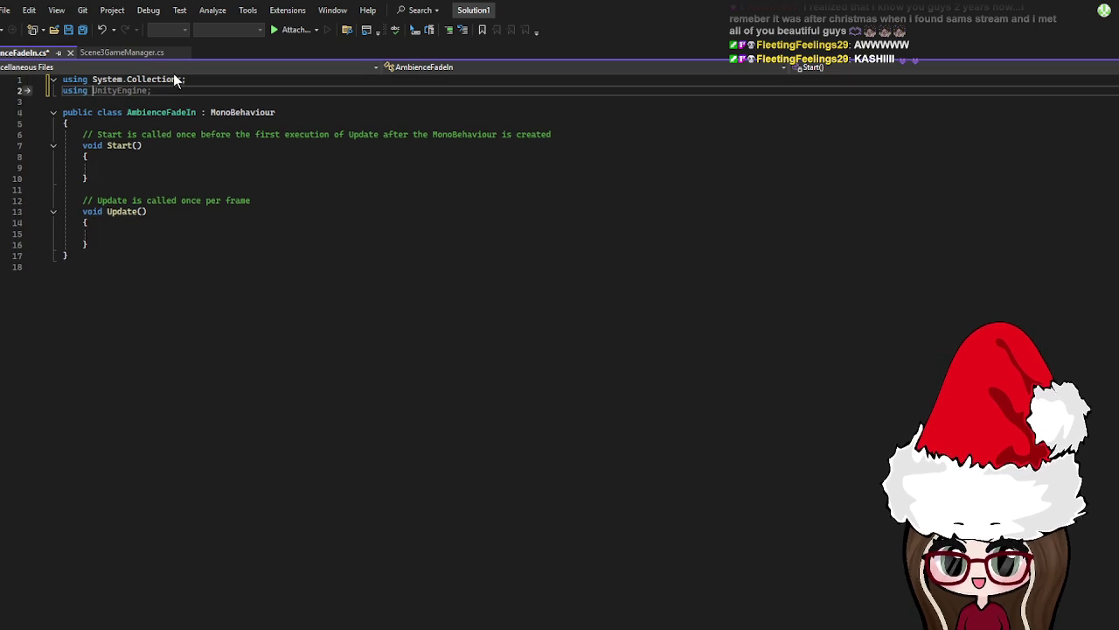
type(" UnityE")
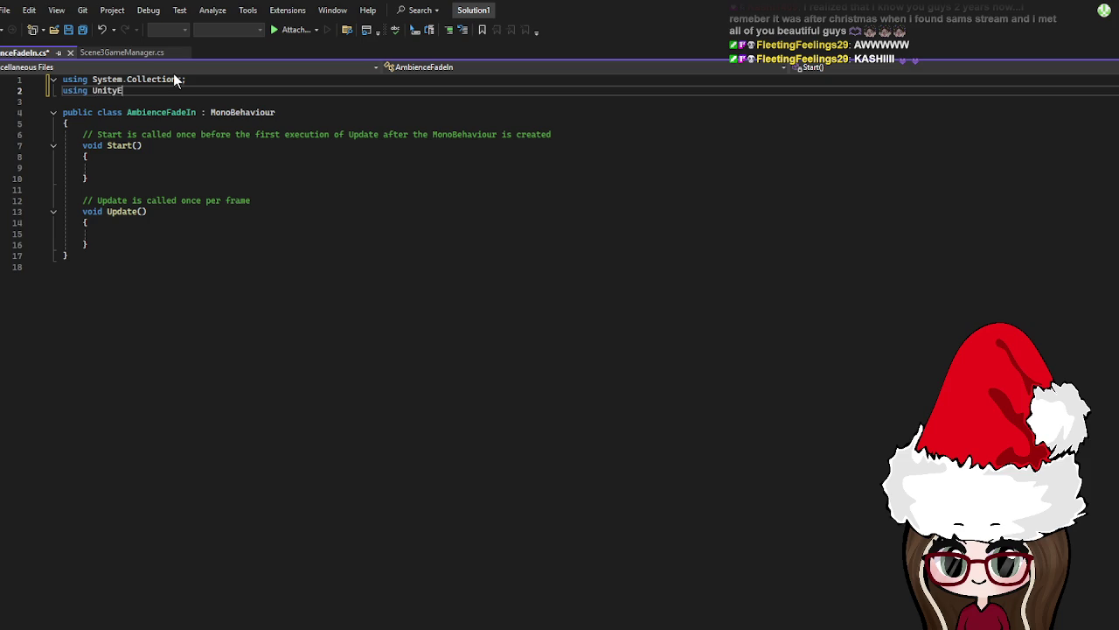
type("ngine;")
left_click(214, 313)
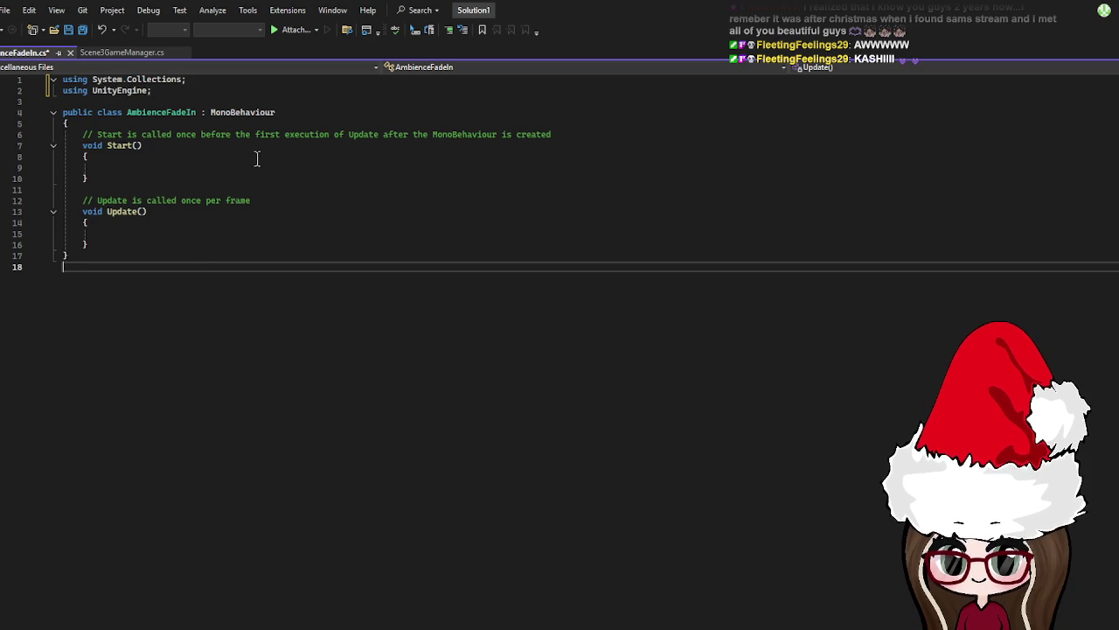
left_click_drag(209, 90, 185, 81)
left_click(185, 93)
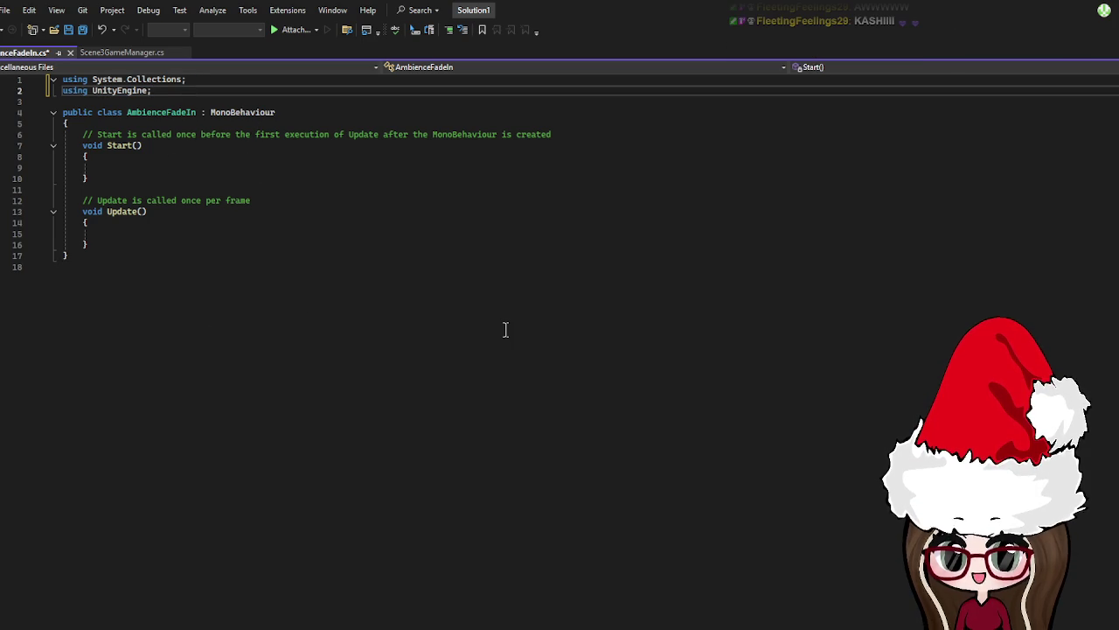
key("Return")
key("Return")
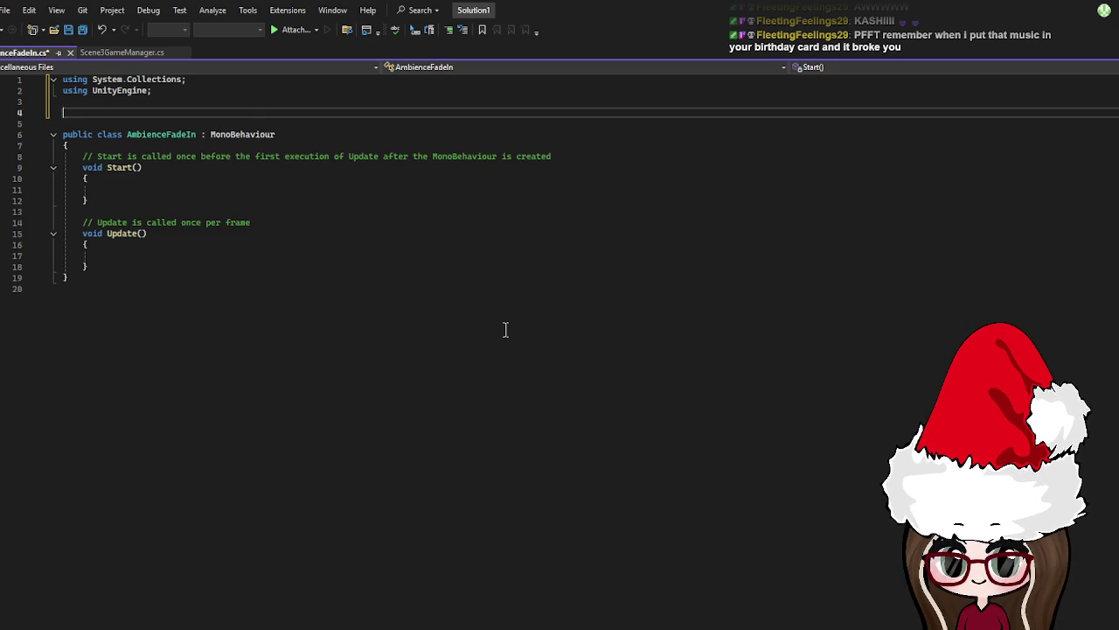
Add [RequireComponent(typeof(AudioSource))] above the AmbienceFadeIn class and select the default Start and Update stubs
type("[")
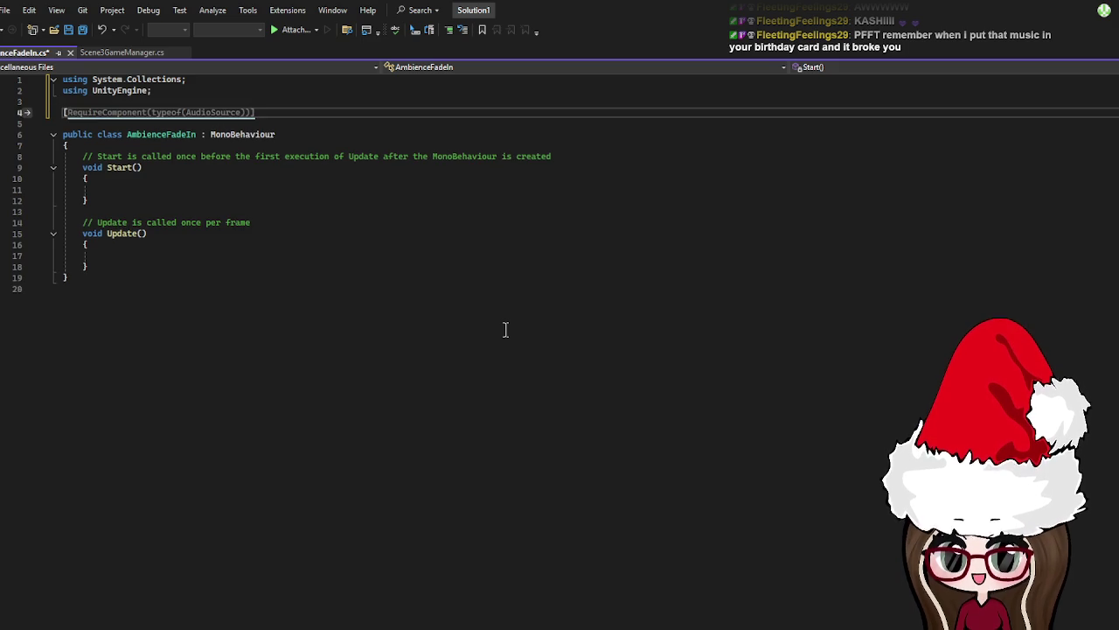
type("Require")
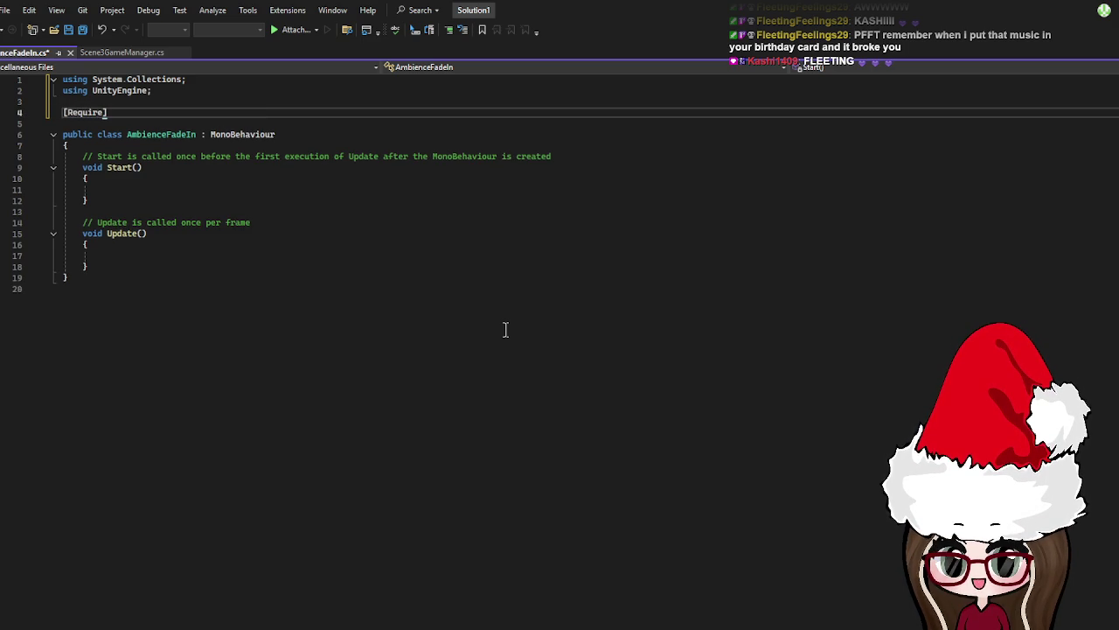
type("Compon")
type("ent(")
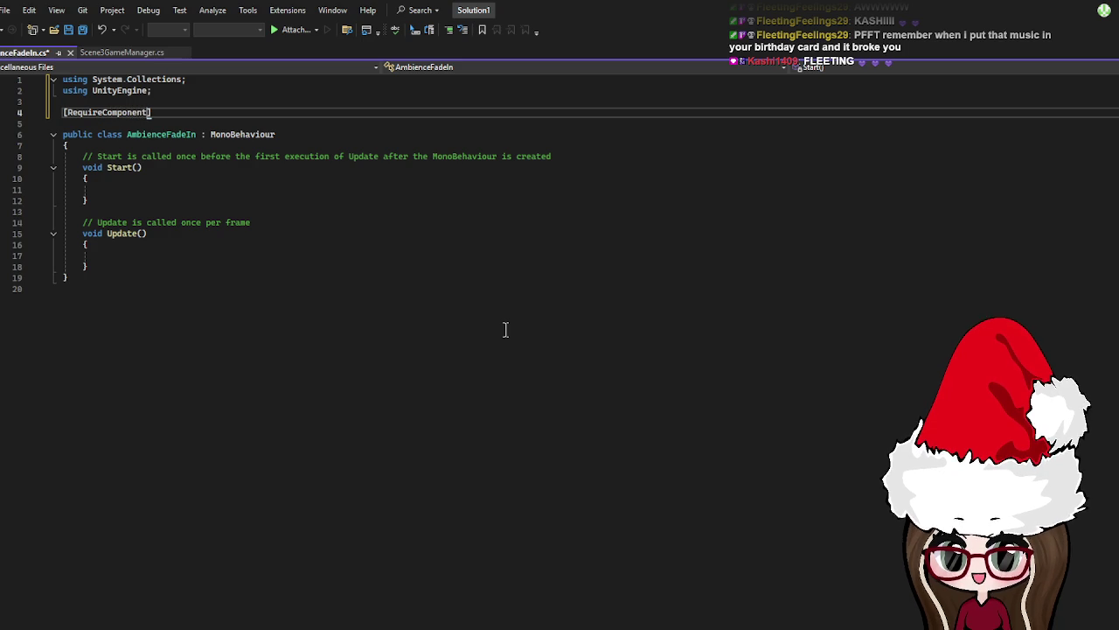
type("ty")
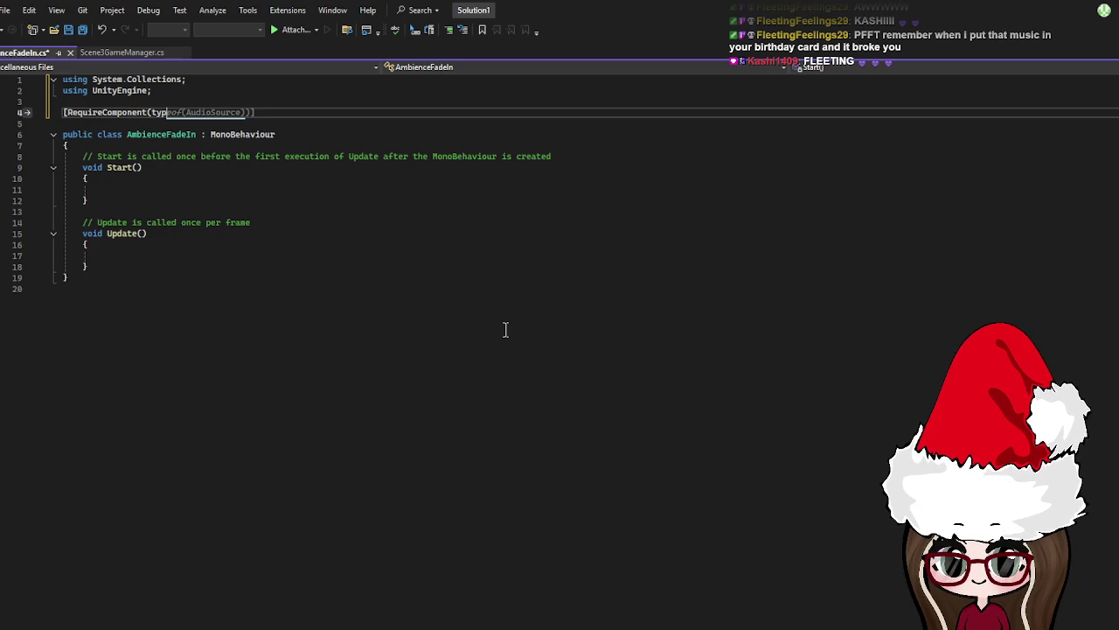
type("peof(")
key("Tab")
type("]")
left_click(505, 328)
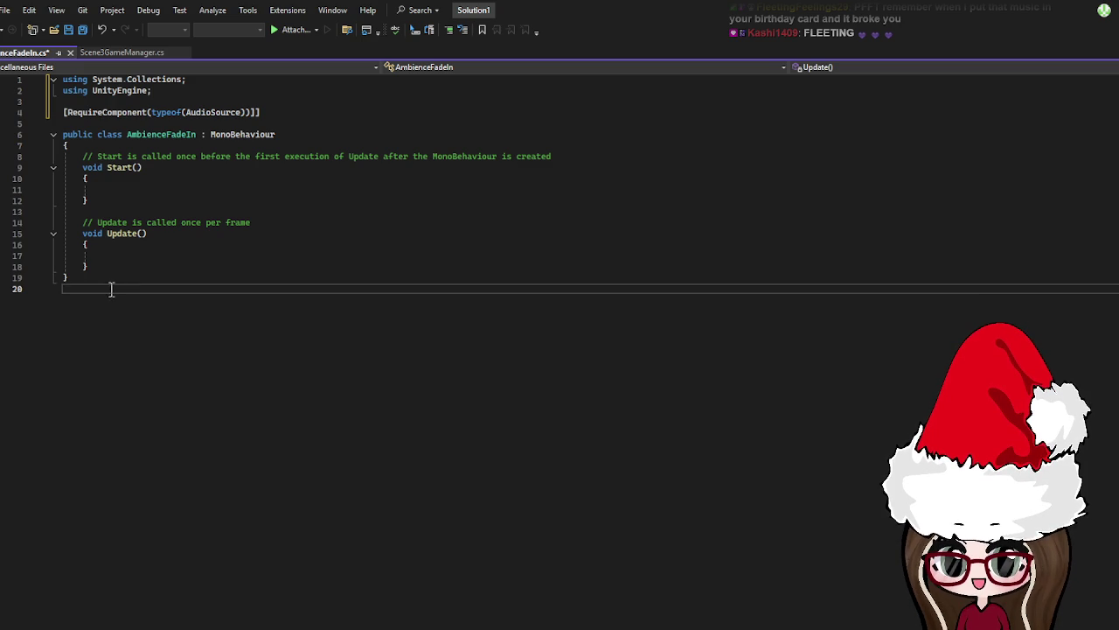
left_click_drag(103, 266, 79, 160)
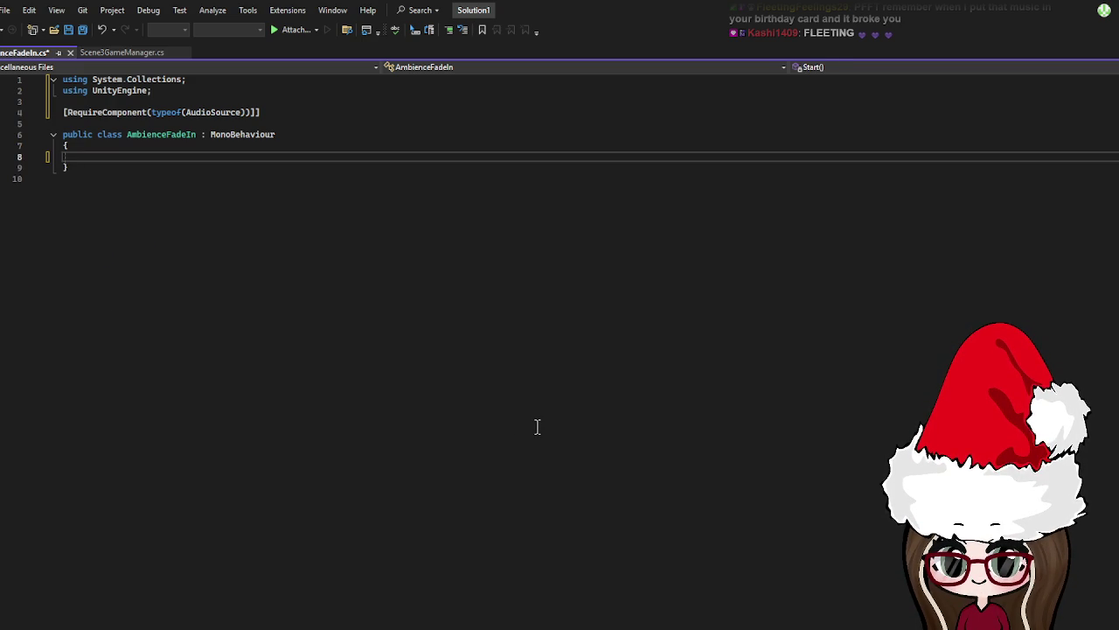
Add a Header("Fade Settings") attribute line at the top of the class body
left_click(100, 145)
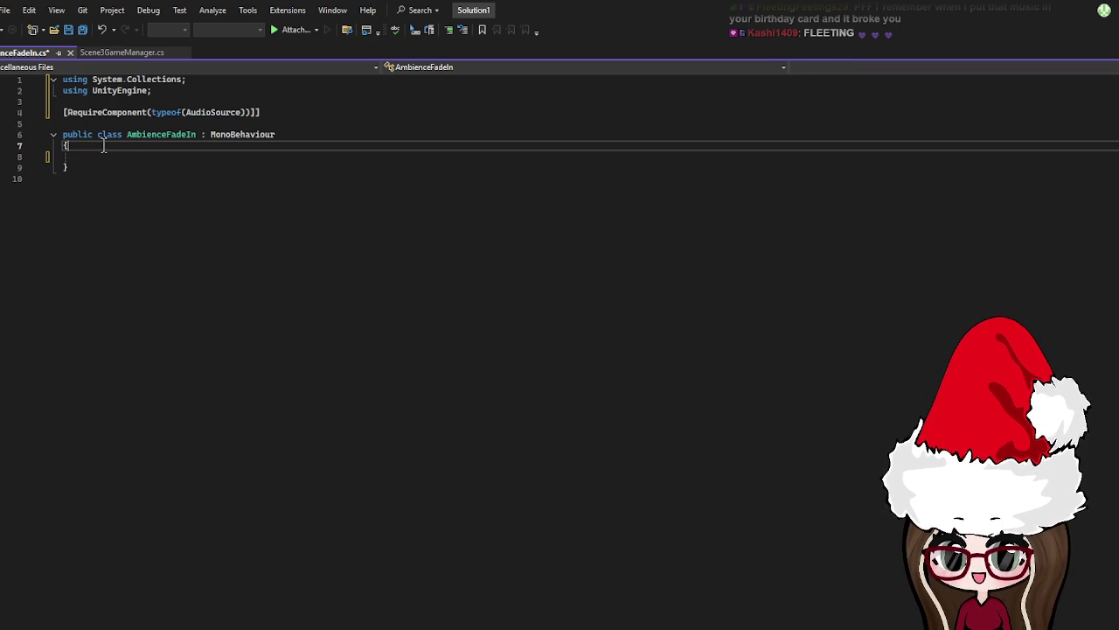
key("Return")
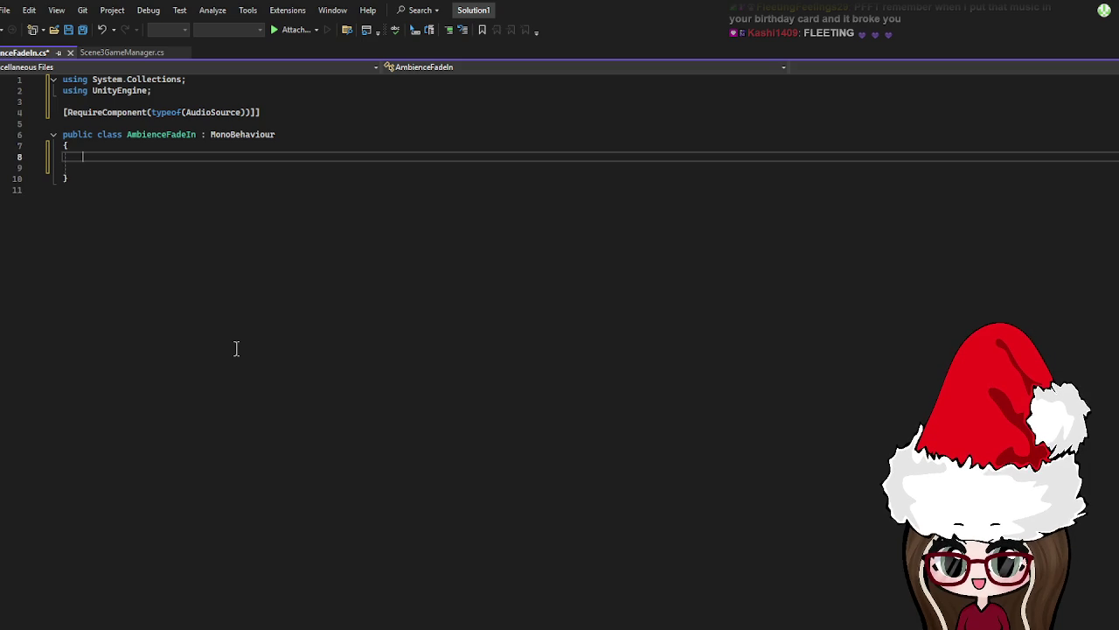
key("Return")
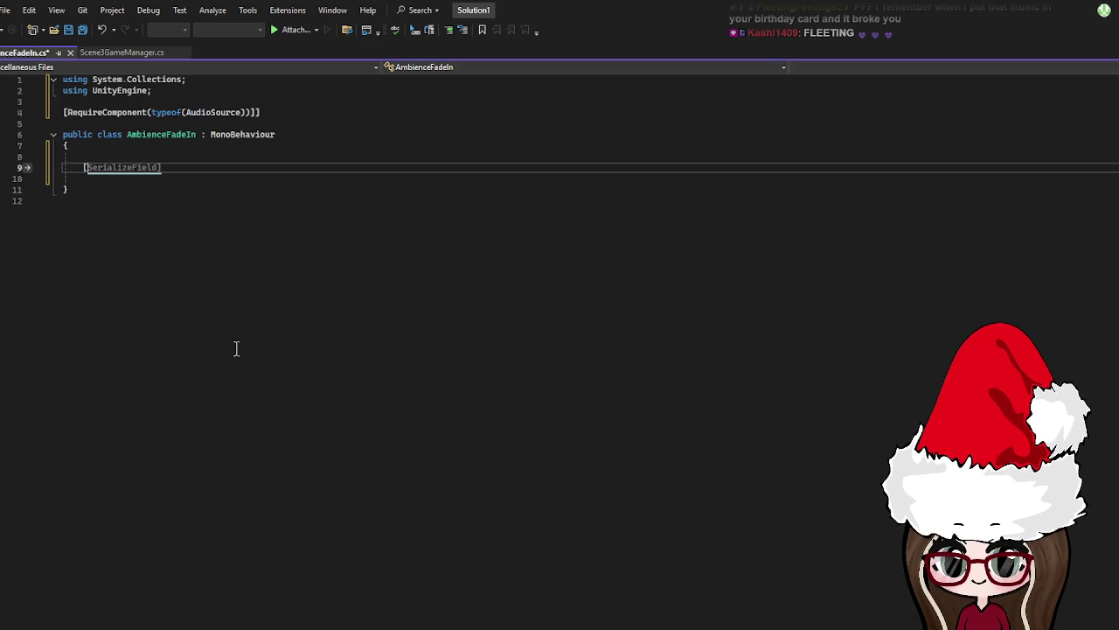
type("Header")
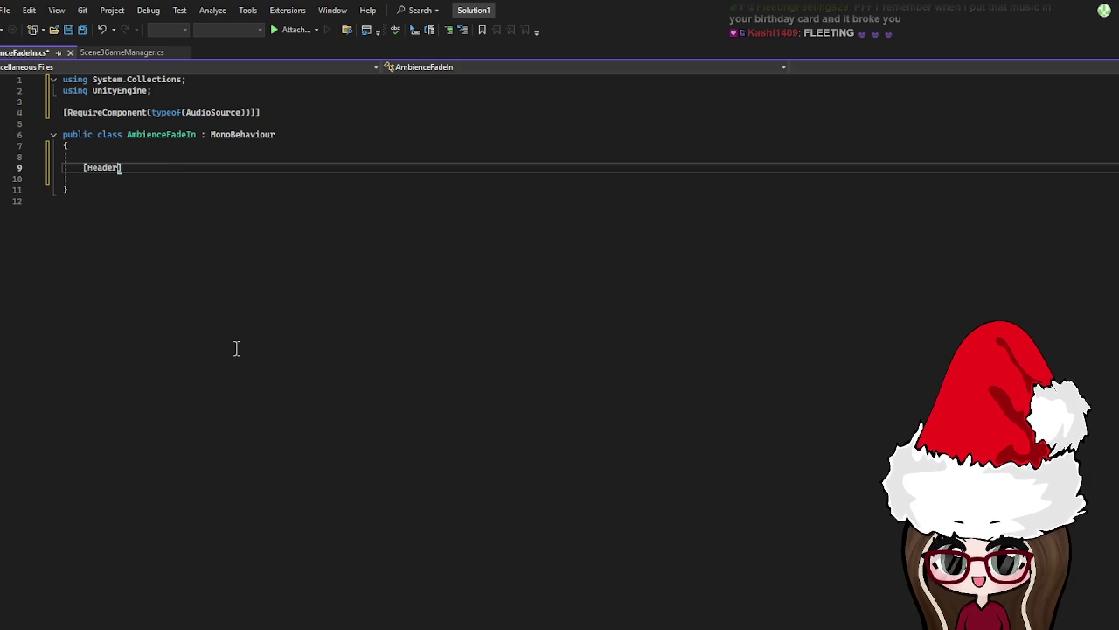
type("(\"Fade Settings\")")
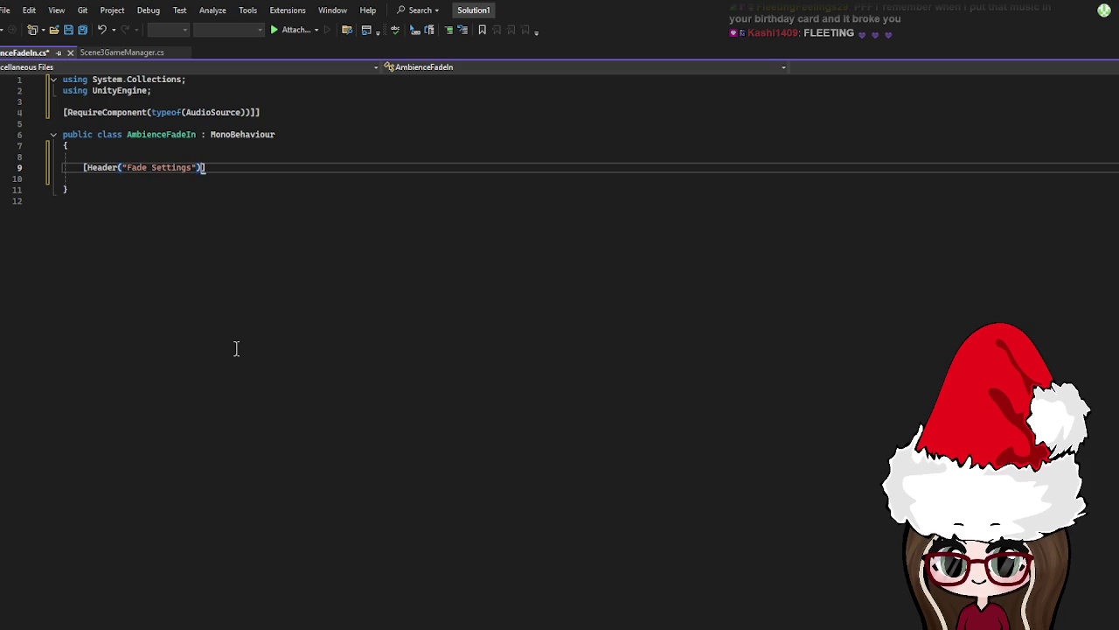
key("Return")
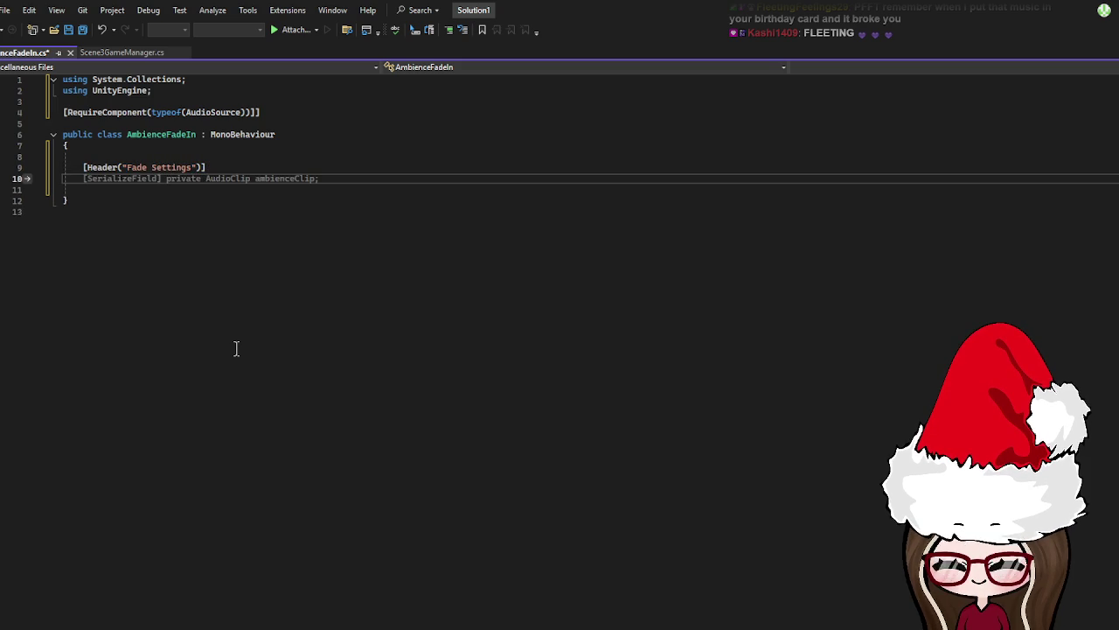
Add serialized private float fields fadeDuration = 3f and targetVolume = 0.8f under the header
type("[Seria")
key("BackSpace")
type("lizeField]")
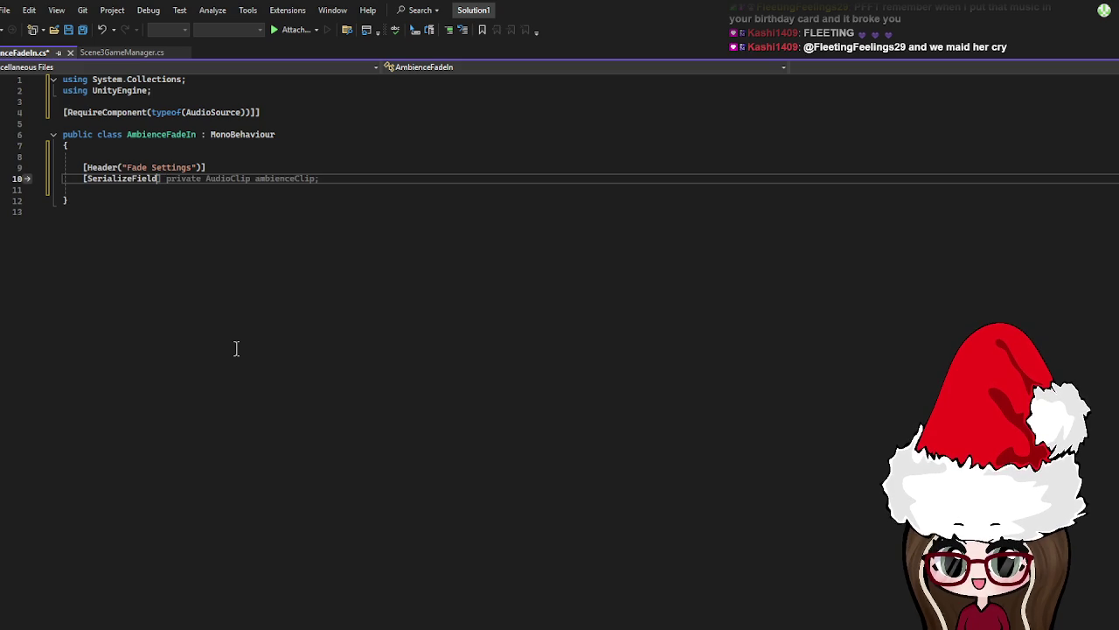
type(" private float fadeDuration")
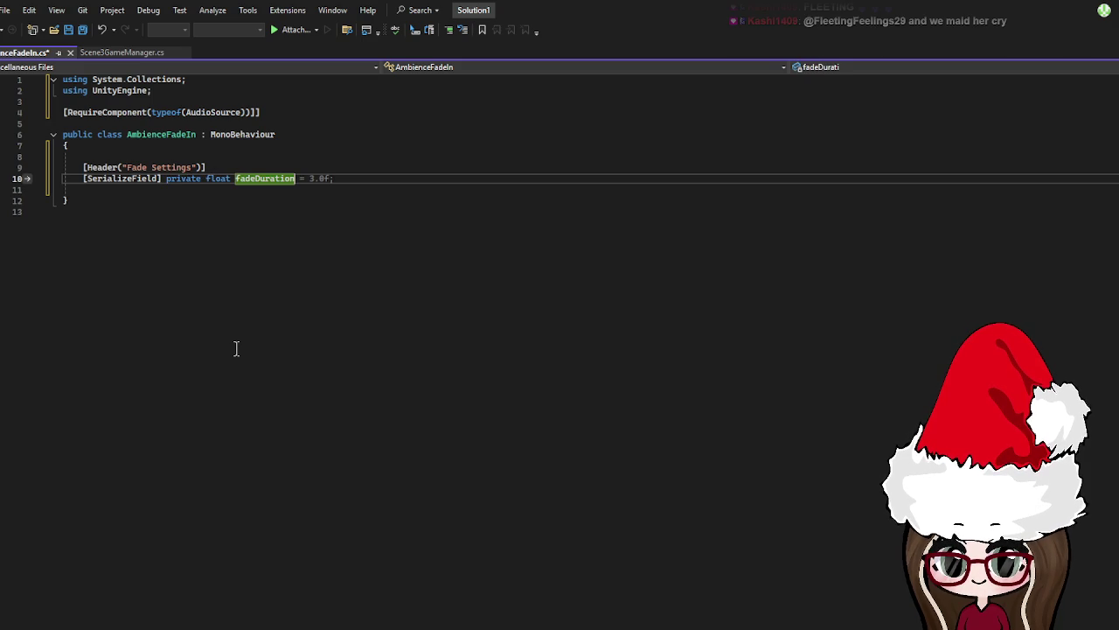
type(" = 3f;")
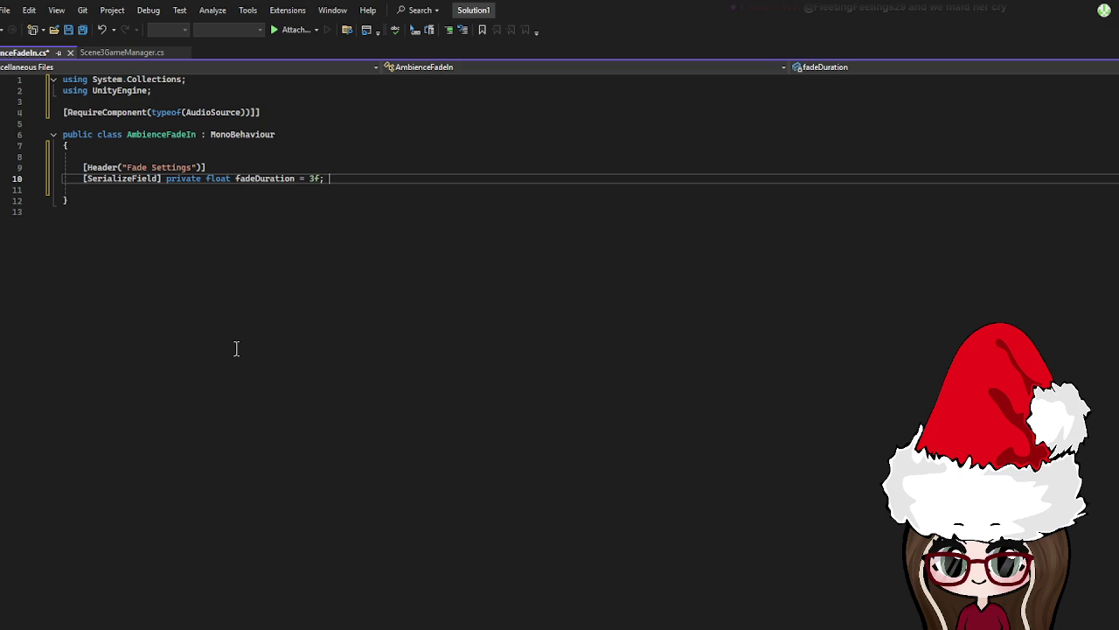
key("Return")
type("[Seri")
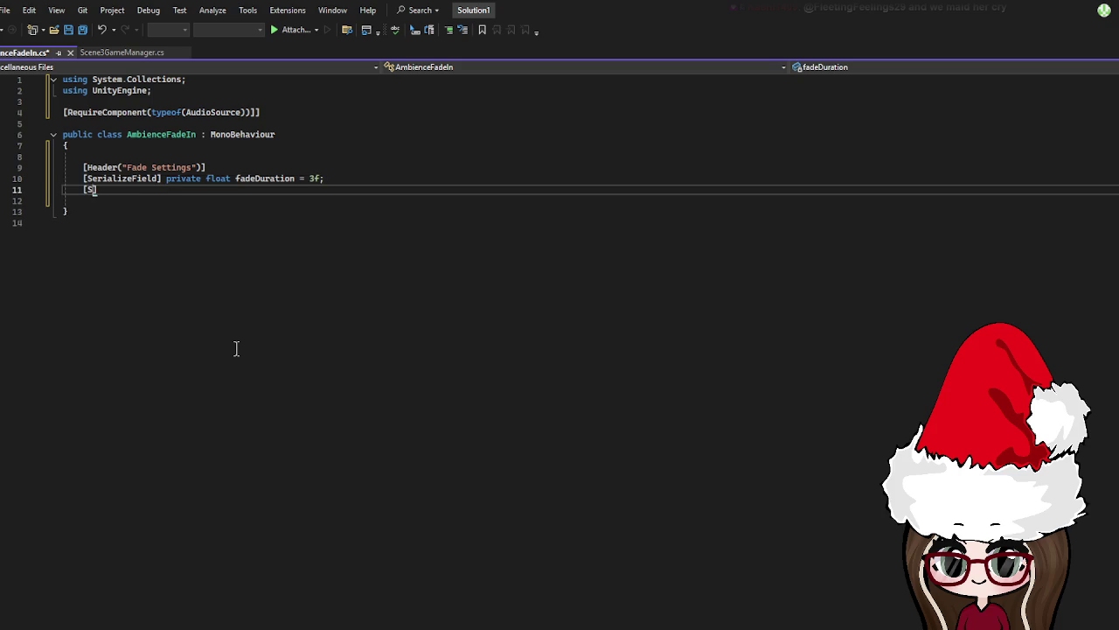
key("BackSpace")
key("BackSpace")
type("riali")
key("BackSpace")
key("BackSpace")
key("BackSpace")
key("BackSpace")
type("ializeField] ")
type("private float targetVolume = 0.")
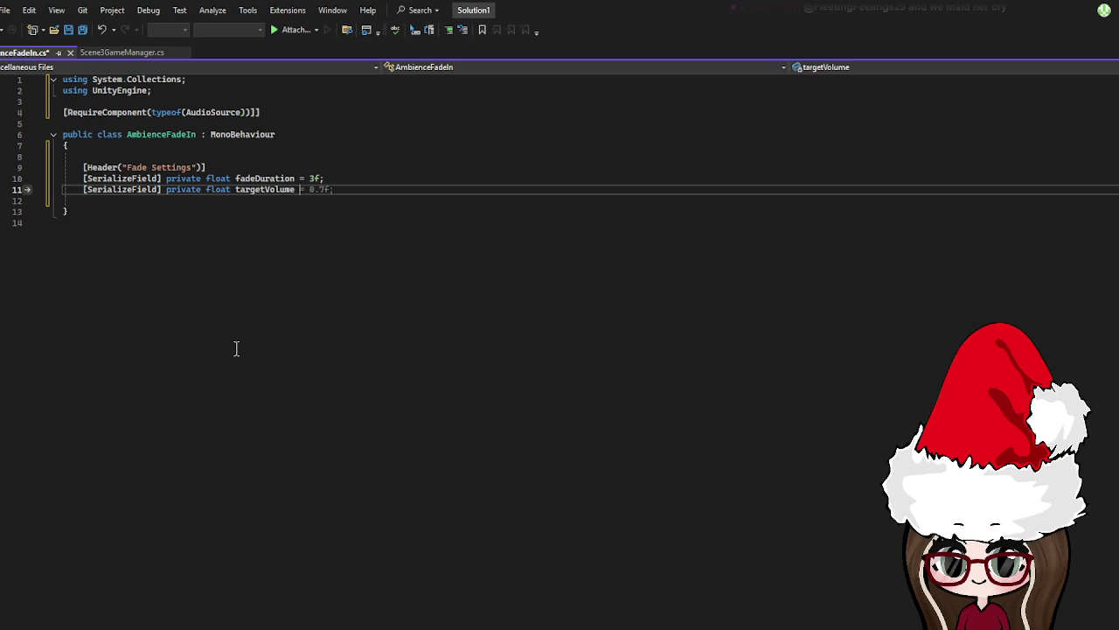
type("8f;")
key("Return")
key("Return")
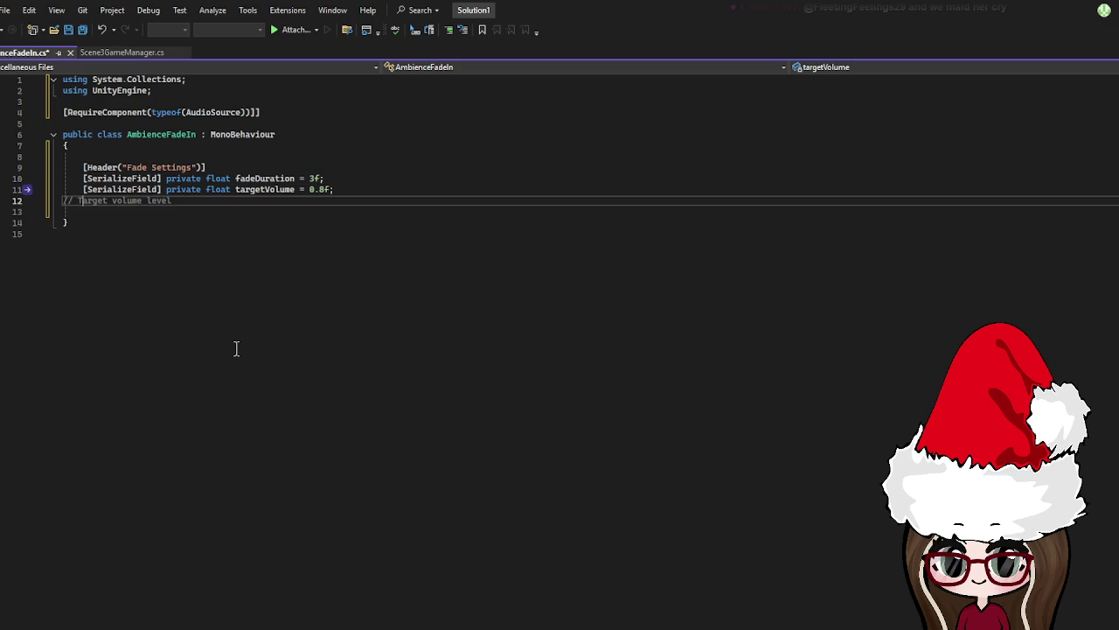
Declare a private AudioSource audioSource field and an Awake method that calls audioSource.Play()
type("private ")
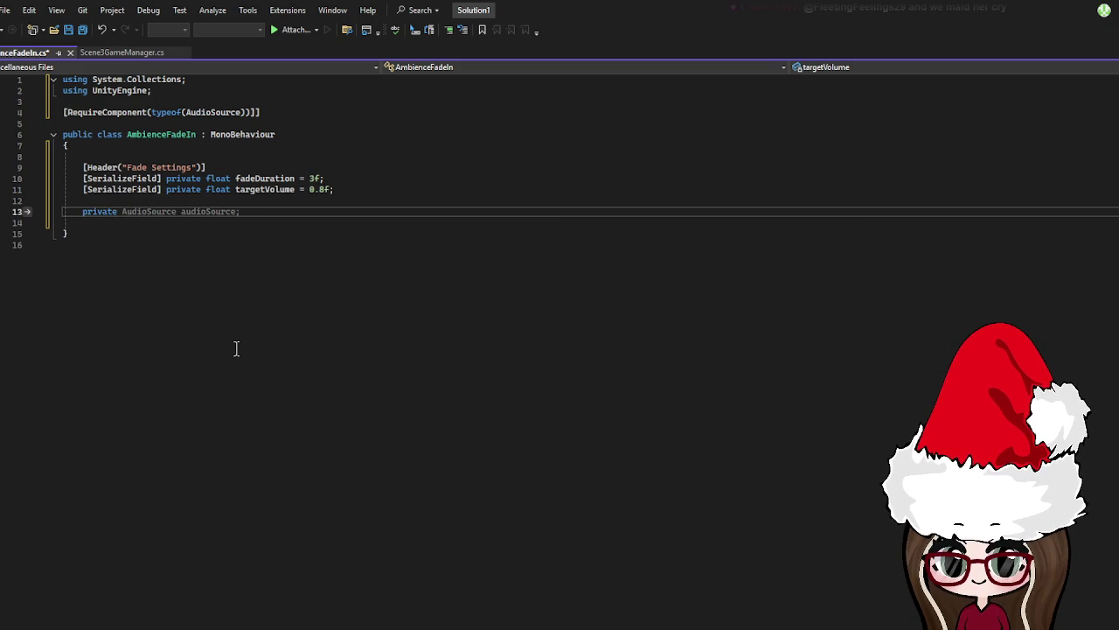
type("Audio")
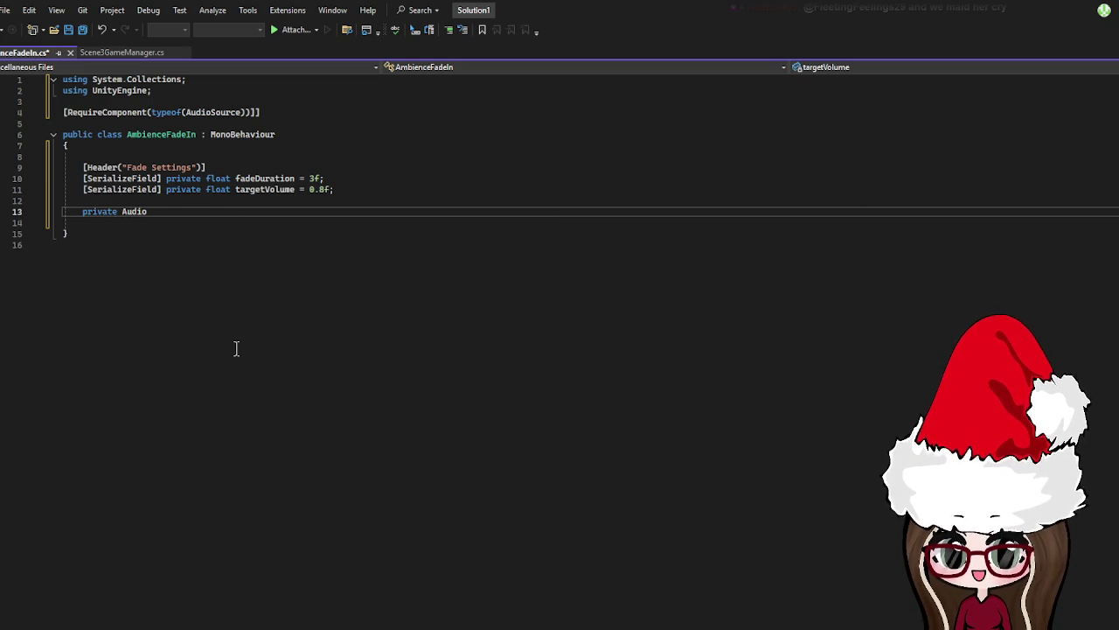
type("Source aud")
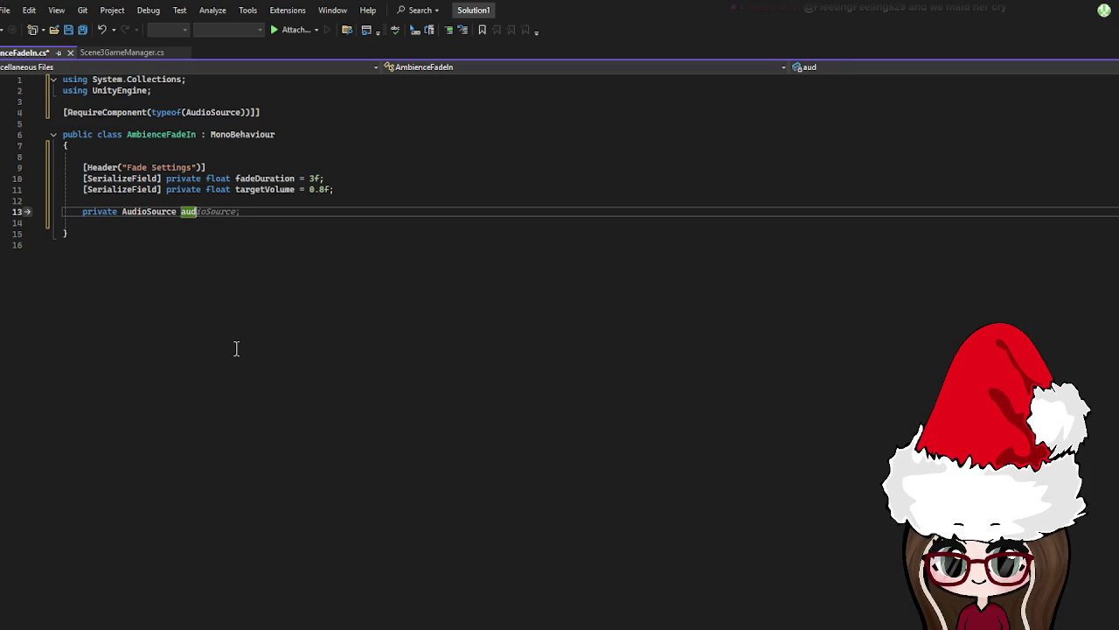
type("ioSource;")
key("Return")
key("Return")
type("private void Am")
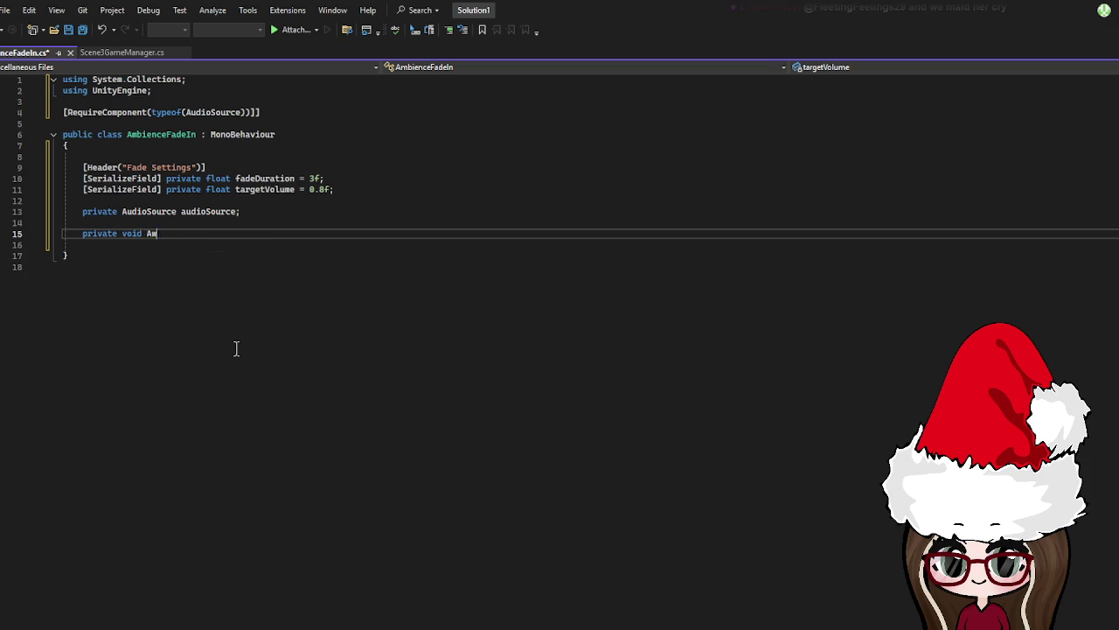
type("()")
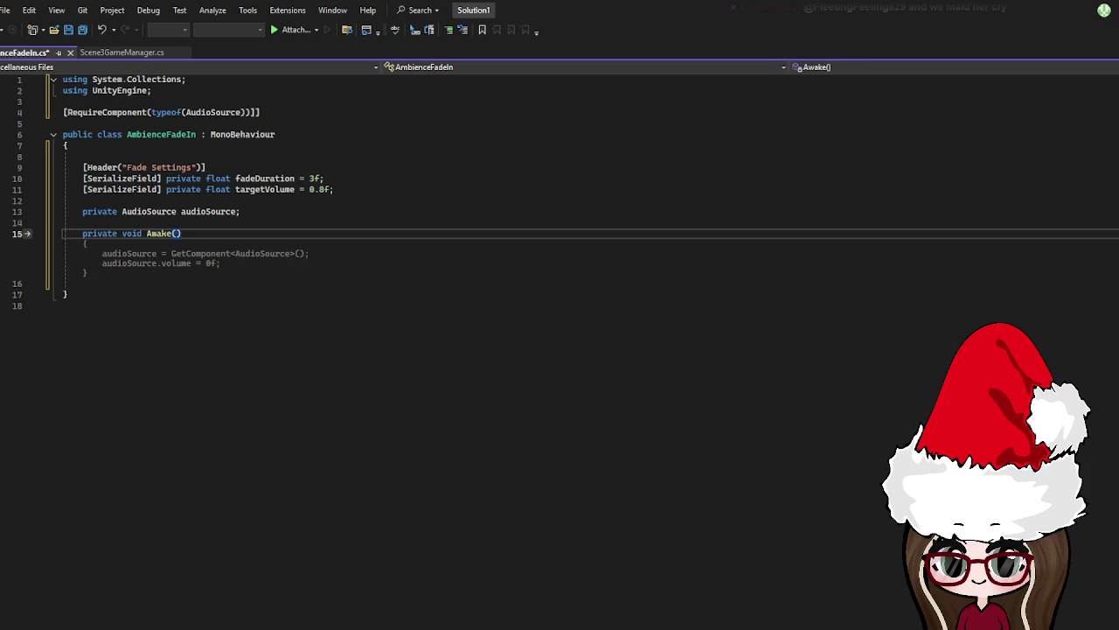
key("Return")
key("Return")
type("{")
key("Return")
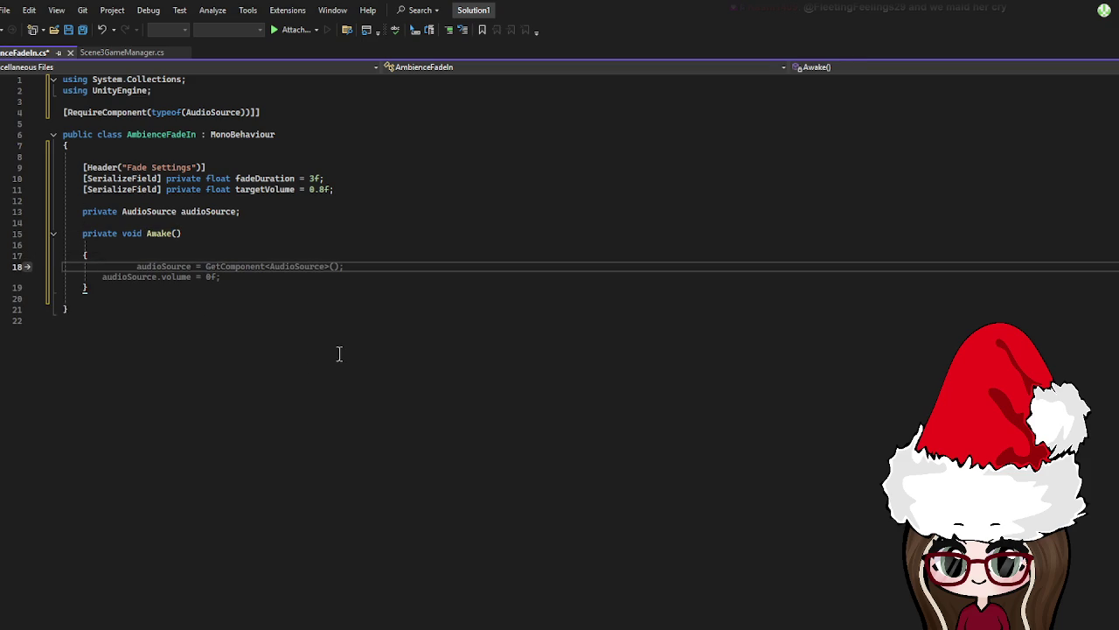
type("audioSource")
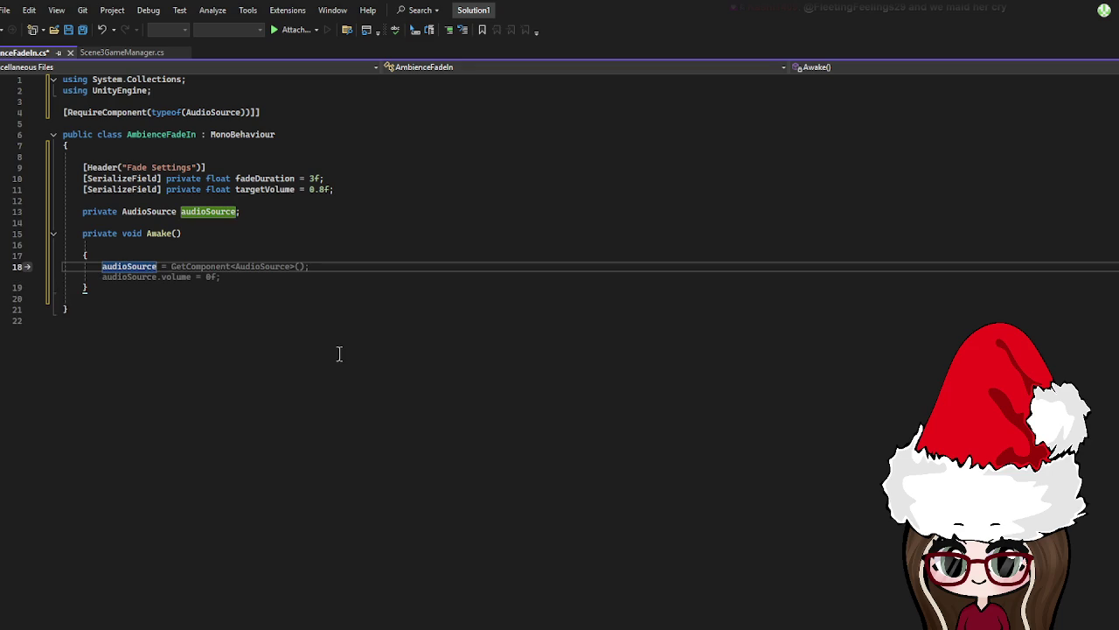
type(".Play()")
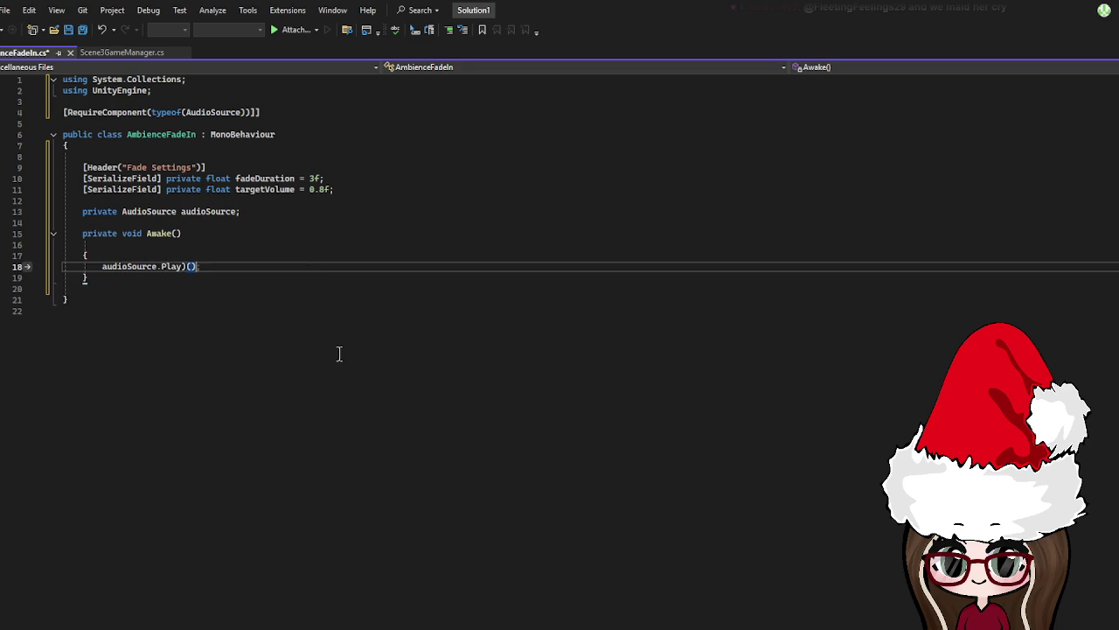
type(";")
key("Return")
Add StartCoroutine(FadeIn()); after the Play call in Awake, correcting the wrong autocompleted arguments
type("Start")
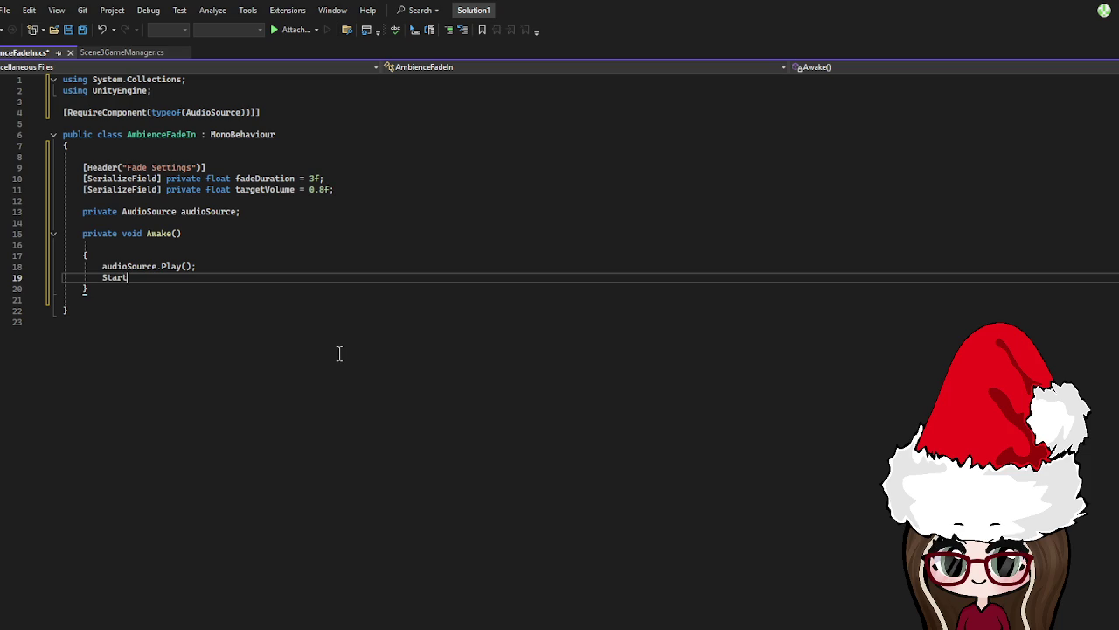
type("Coroutine(")
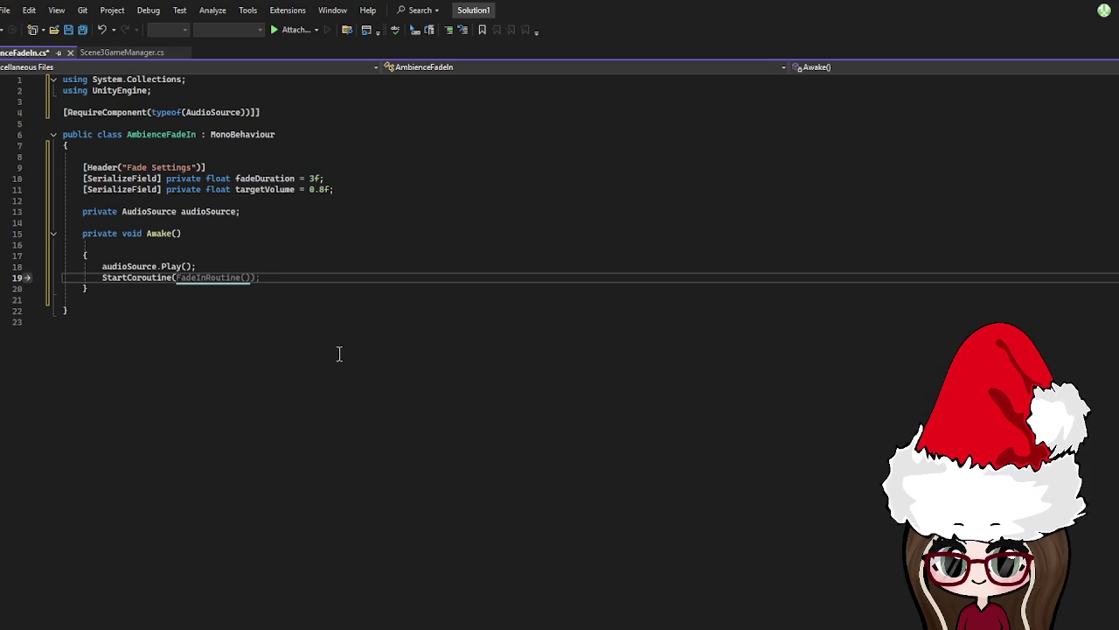
type("fade")
key("BackSpace")
key("BackSpace")
key("BackSpace")
type("FadeIn")
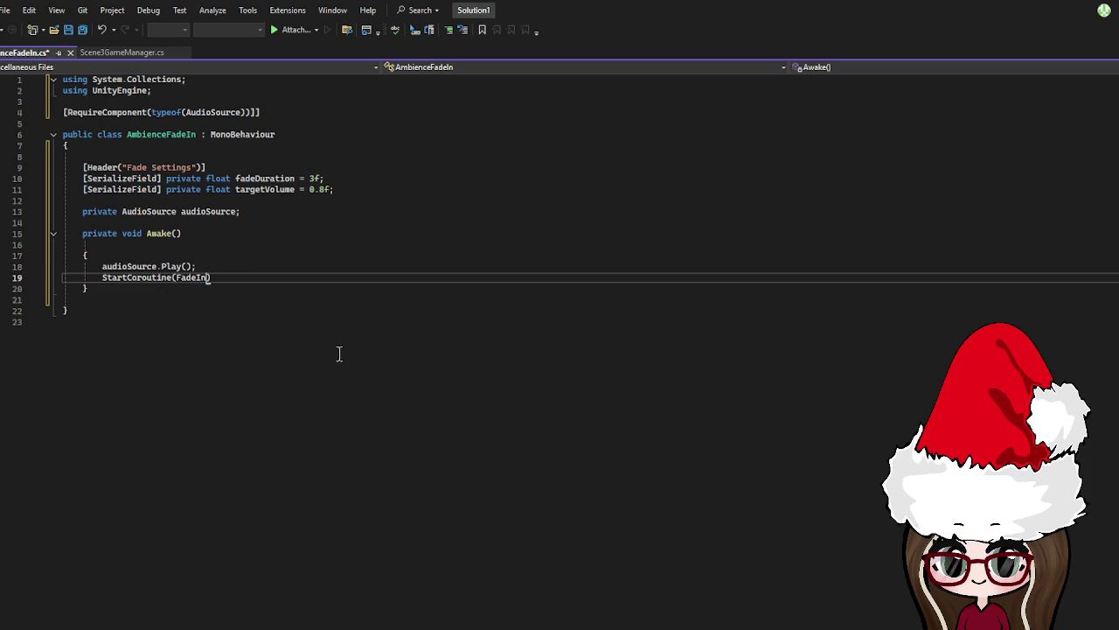
key("Tab")
key("BackSpace")
key("BackSpace")
key("BackSpace")
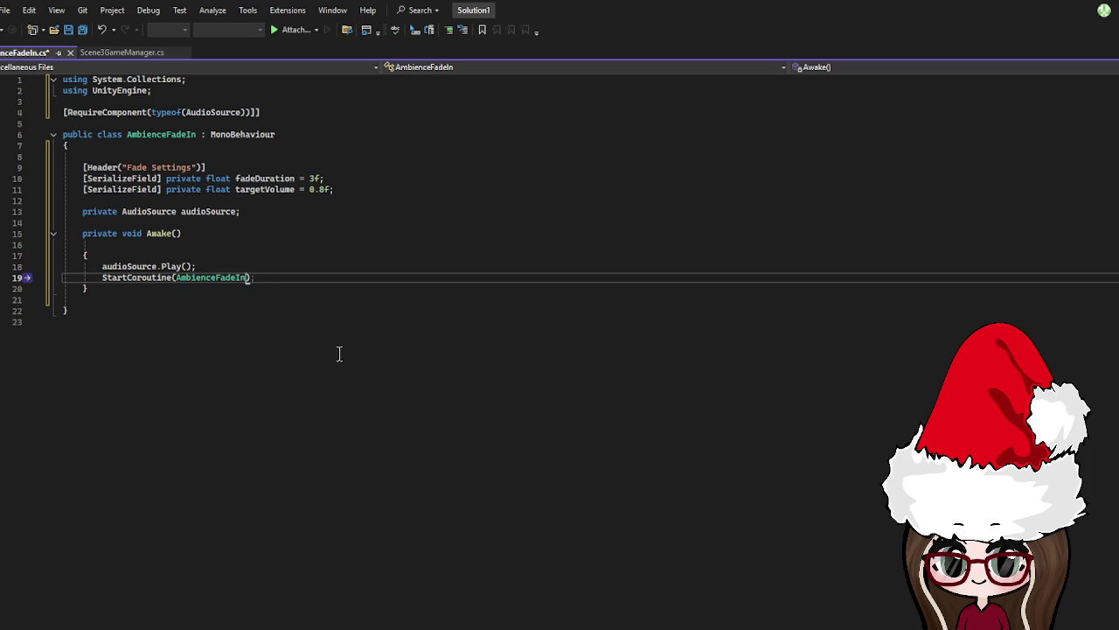
key("BackSpace")
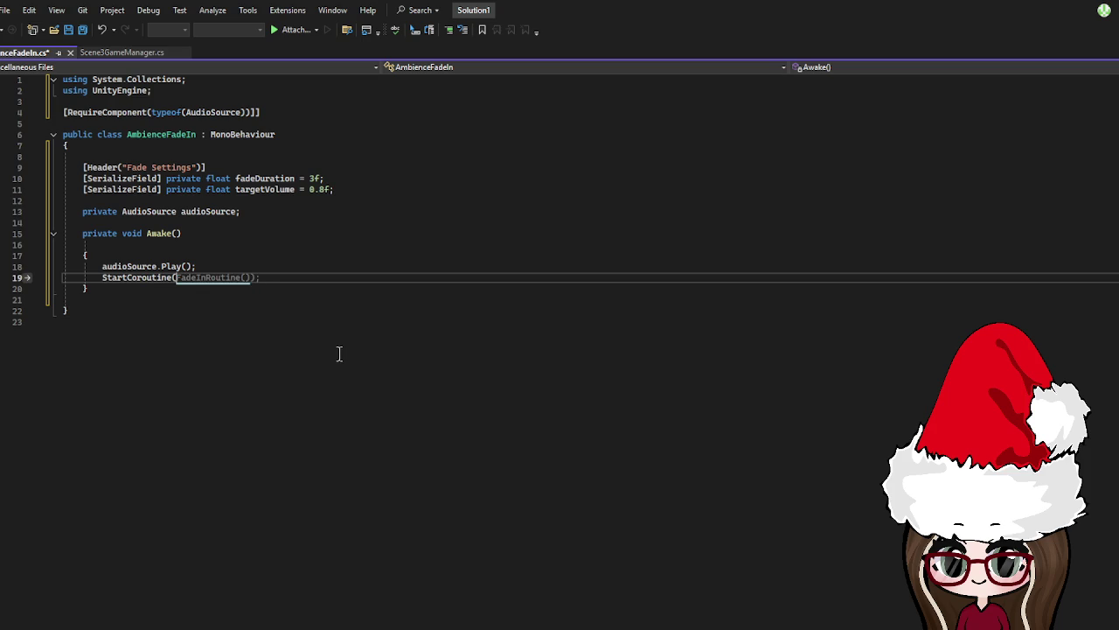
type("FadeIN")
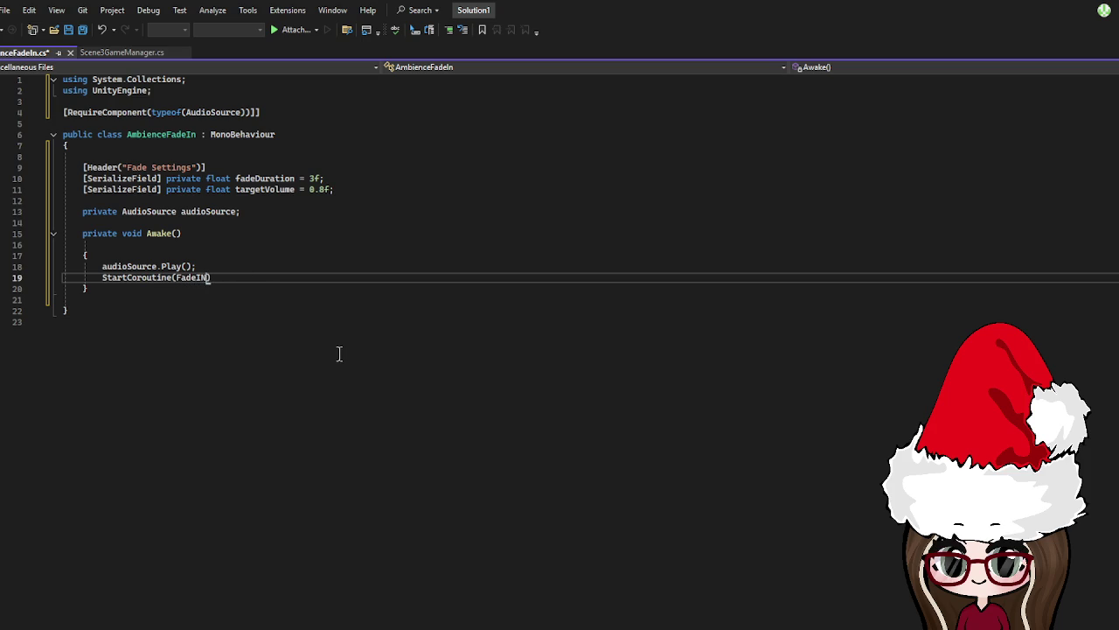
key("Tab")
type(";")
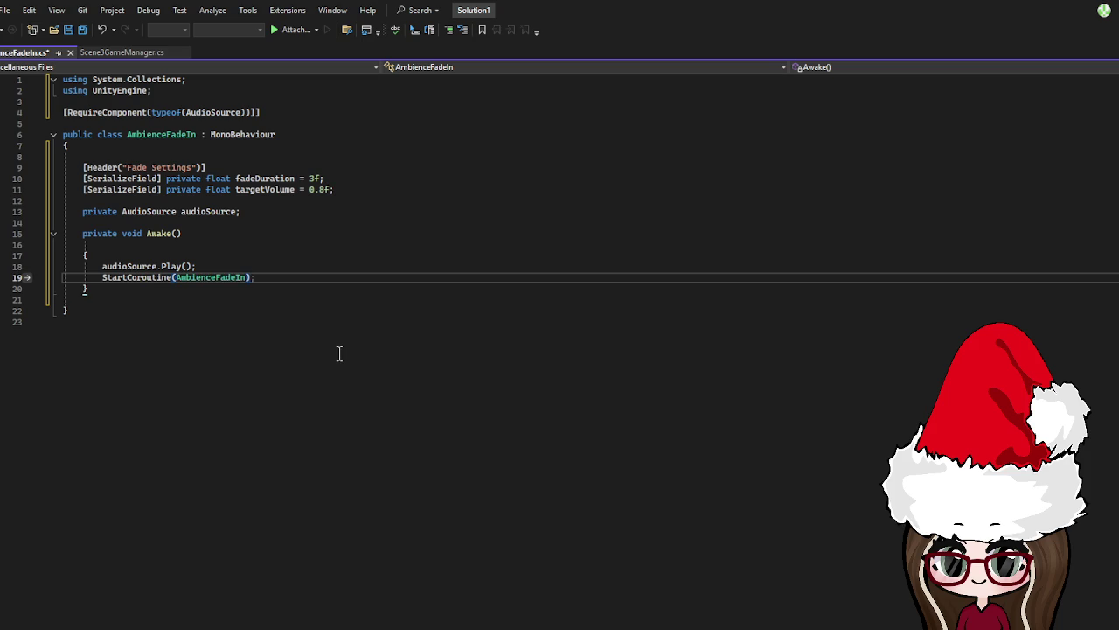
key("BackSpace")
key("BackSpace")
key("BackSpace")
type("FadeIN")
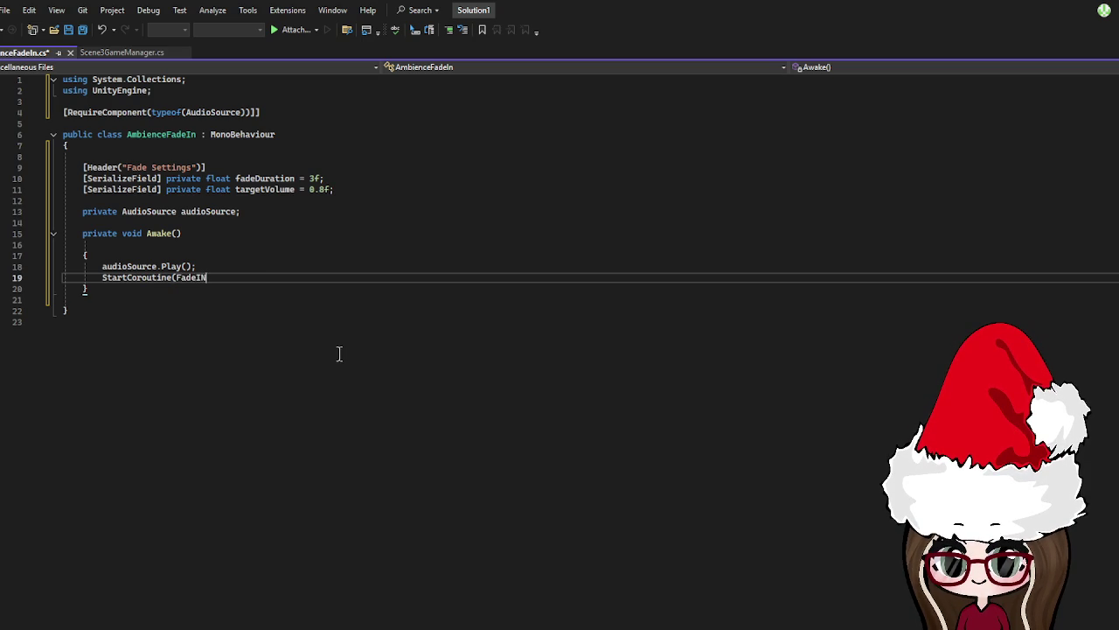
key("BackSpace")
type("n(")
type(";")
key("Return")
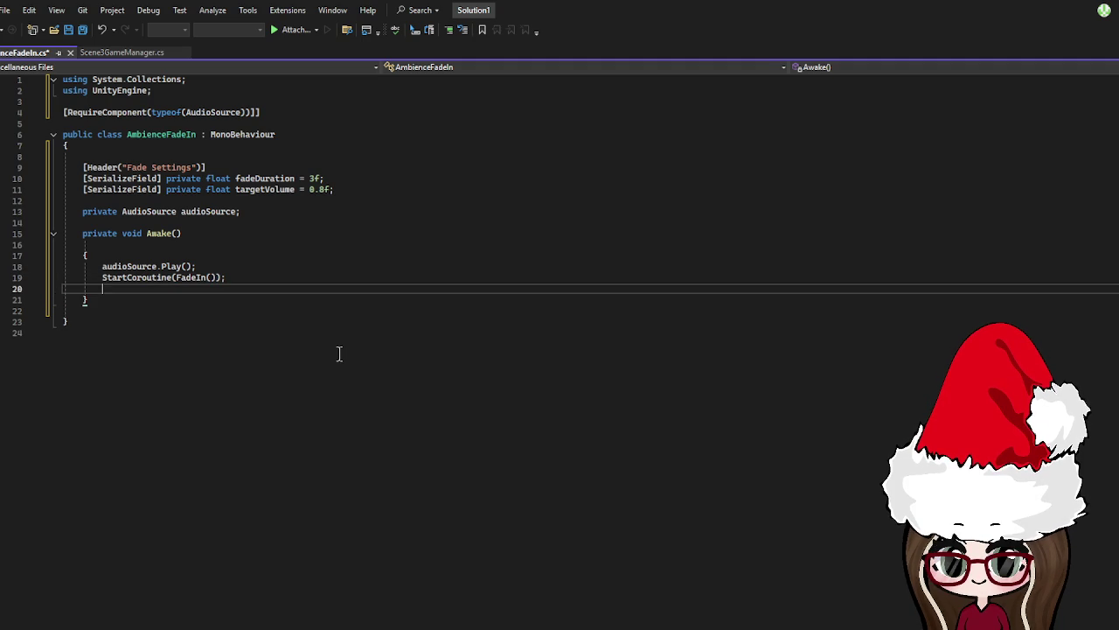
Create a private IEnumerator FadeIn() with float time = 0f and a while (time < fadeDuration) loop
left_click(180, 299)
key("Return")
key("Return")
type("private IE")
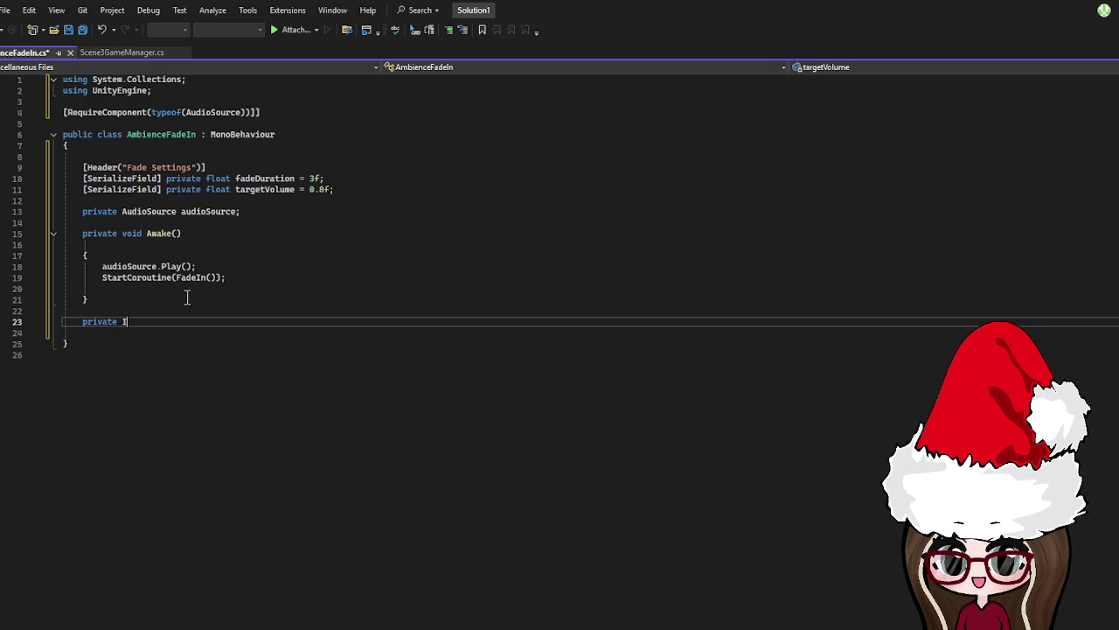
type("n")
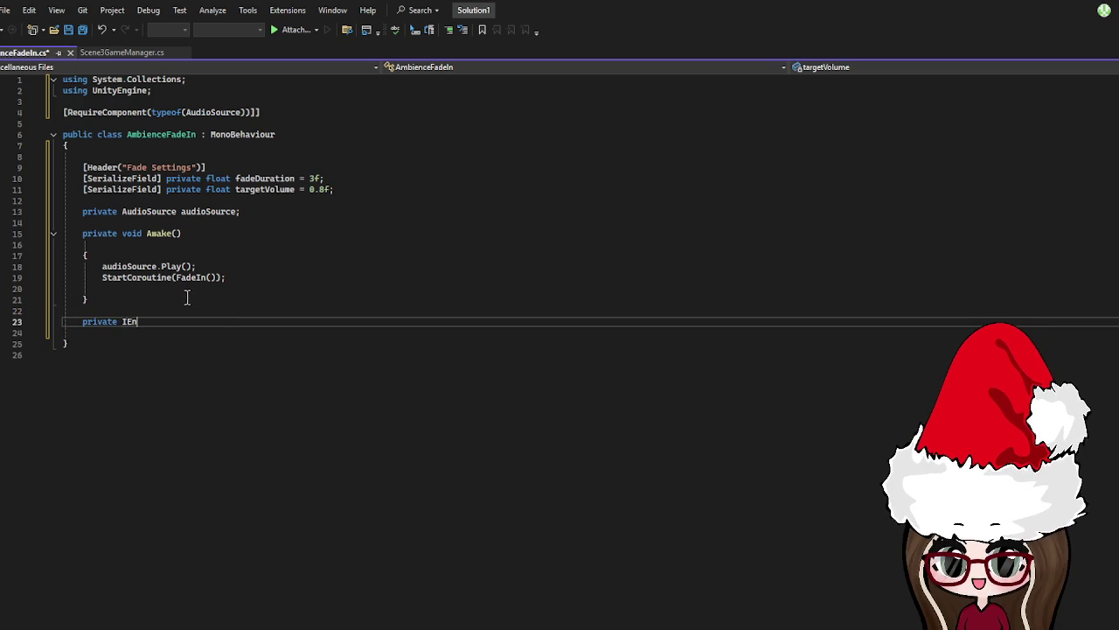
type("umerator ")
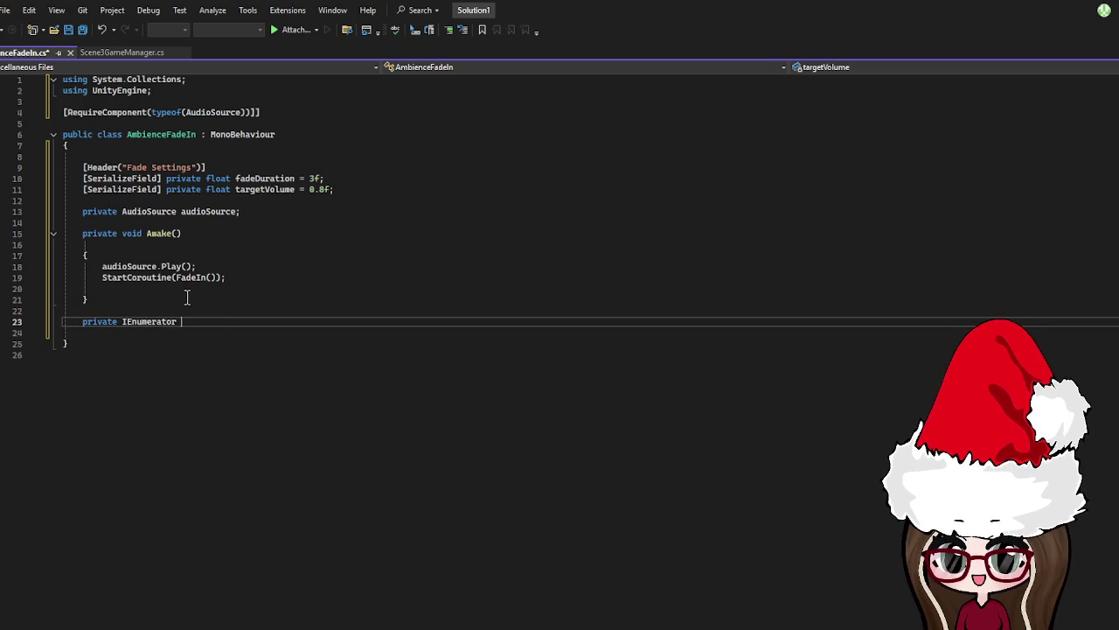
type("FadeIn()")
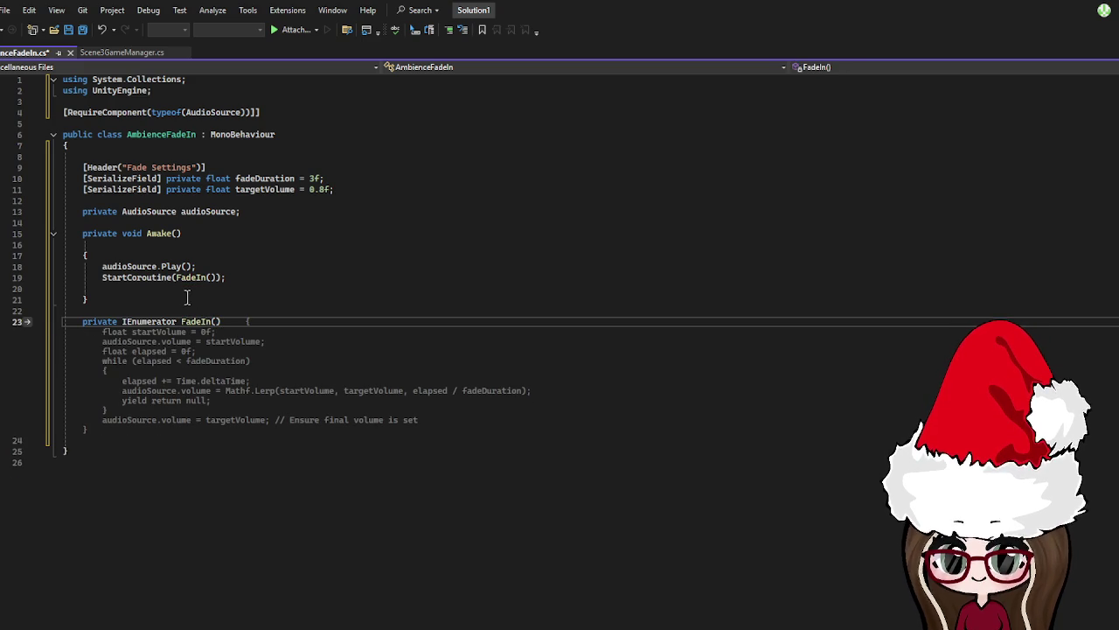
key("Return")
key("Return")
type("{")
key("Return")
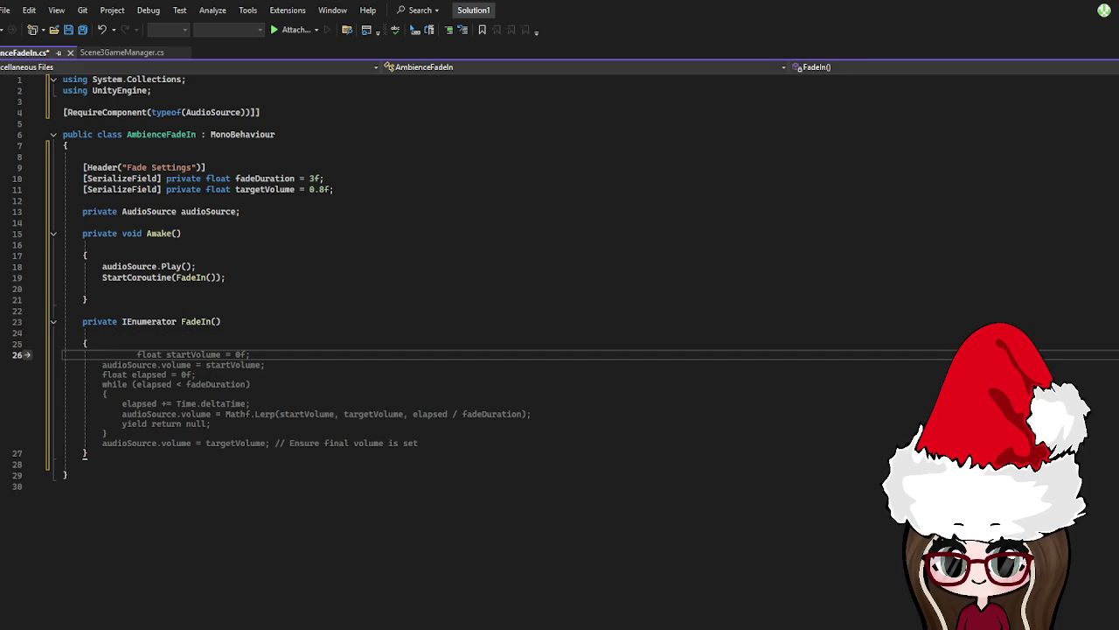
type("float ")
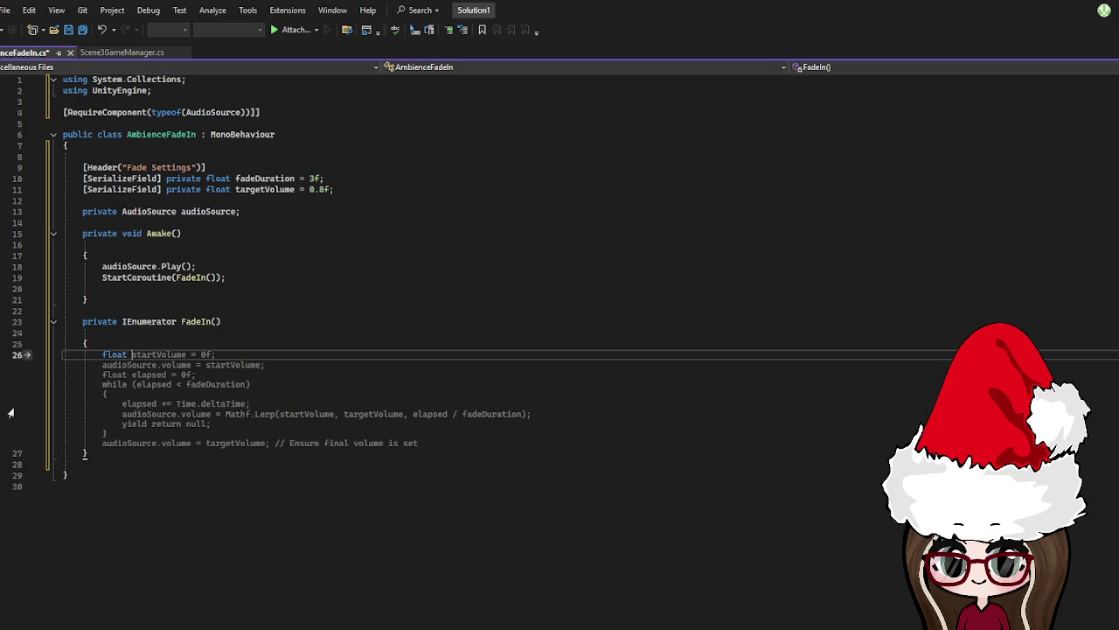
type("time =")
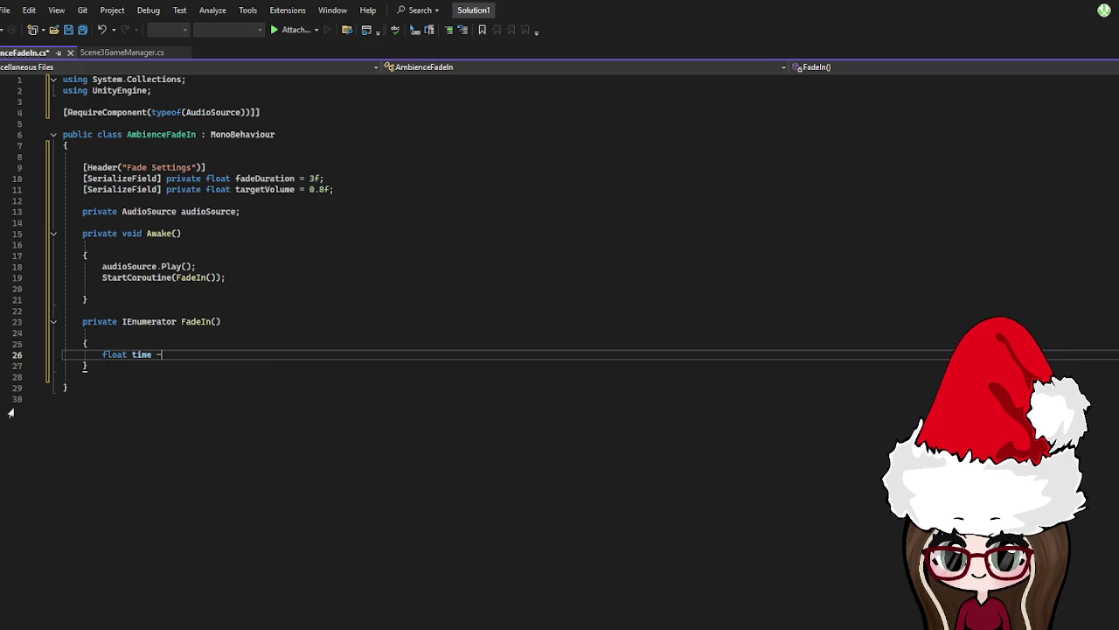
type(" 0f")
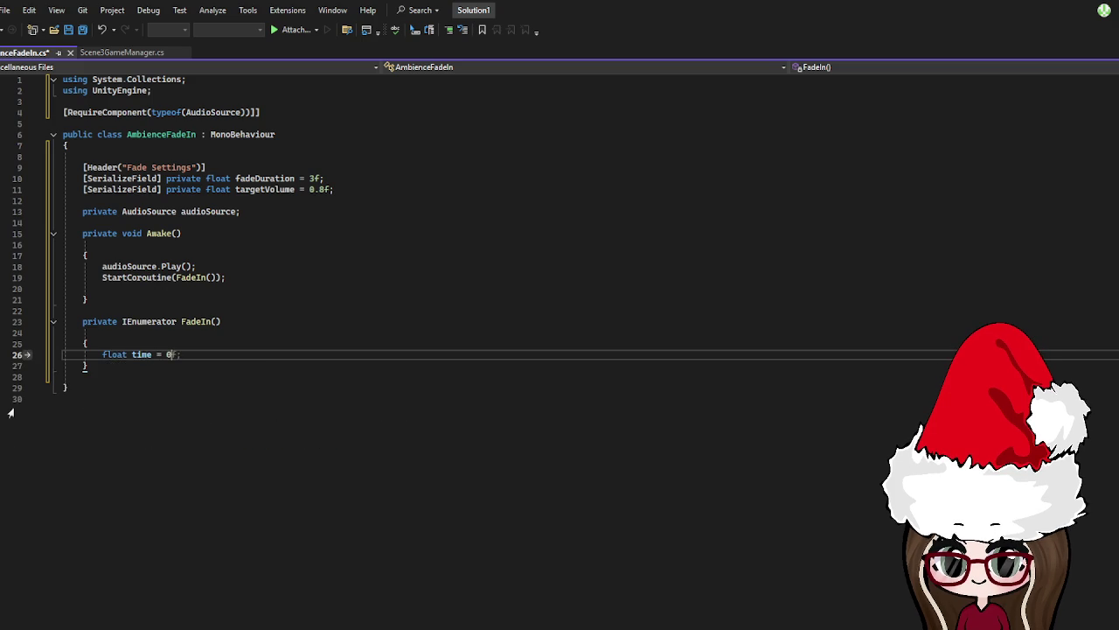
type(";")
key("Return")
key("Return")
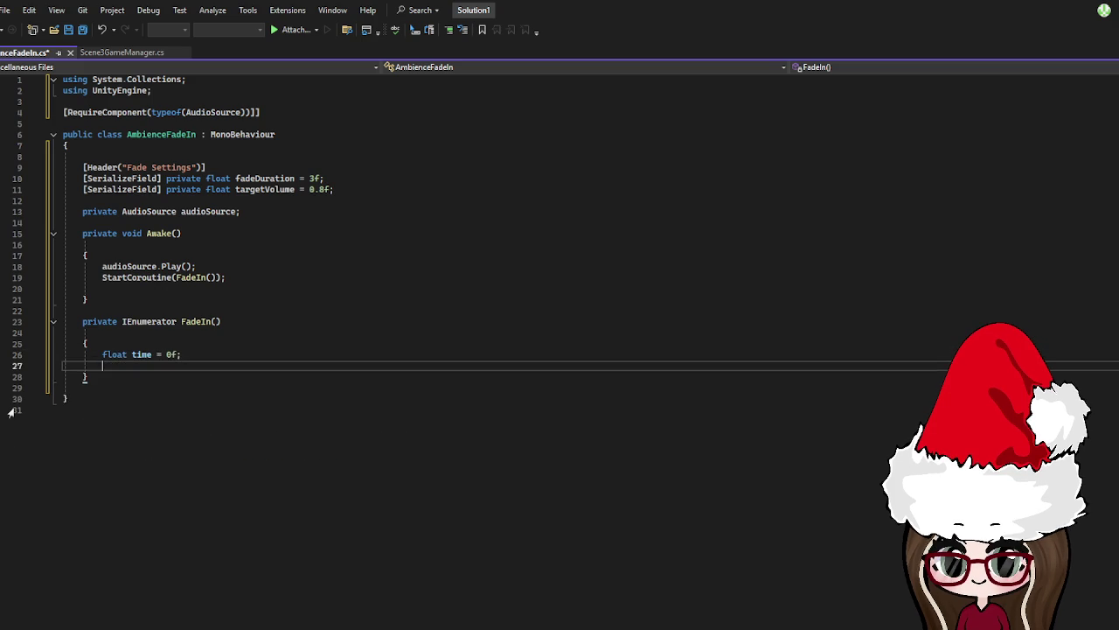
type("while")
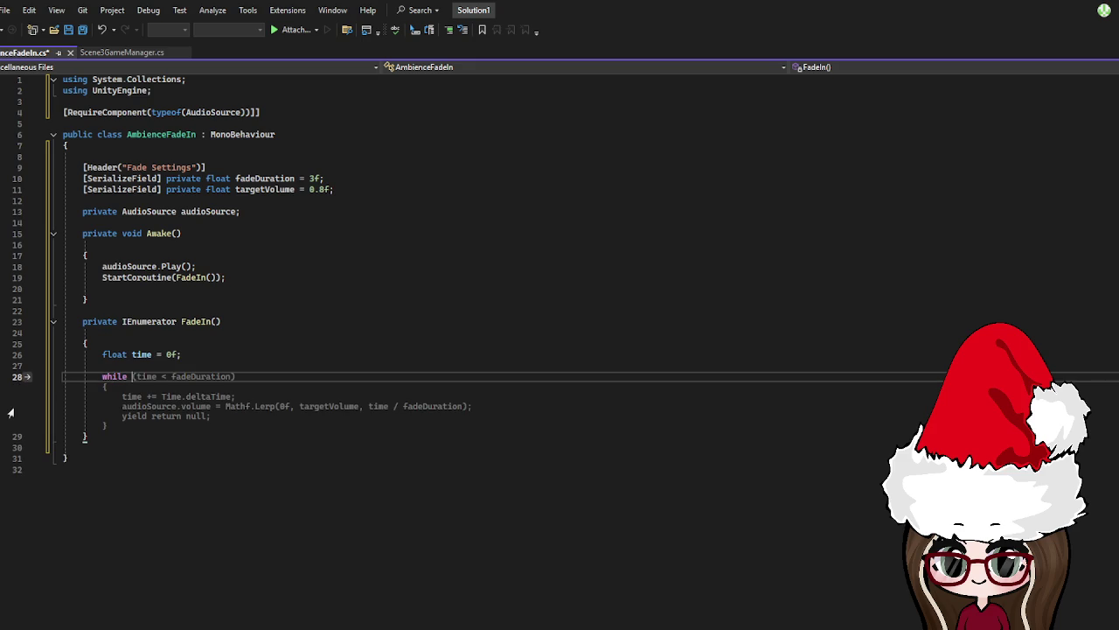
type(" (time <")
type(" fadeDuration")
type(")")
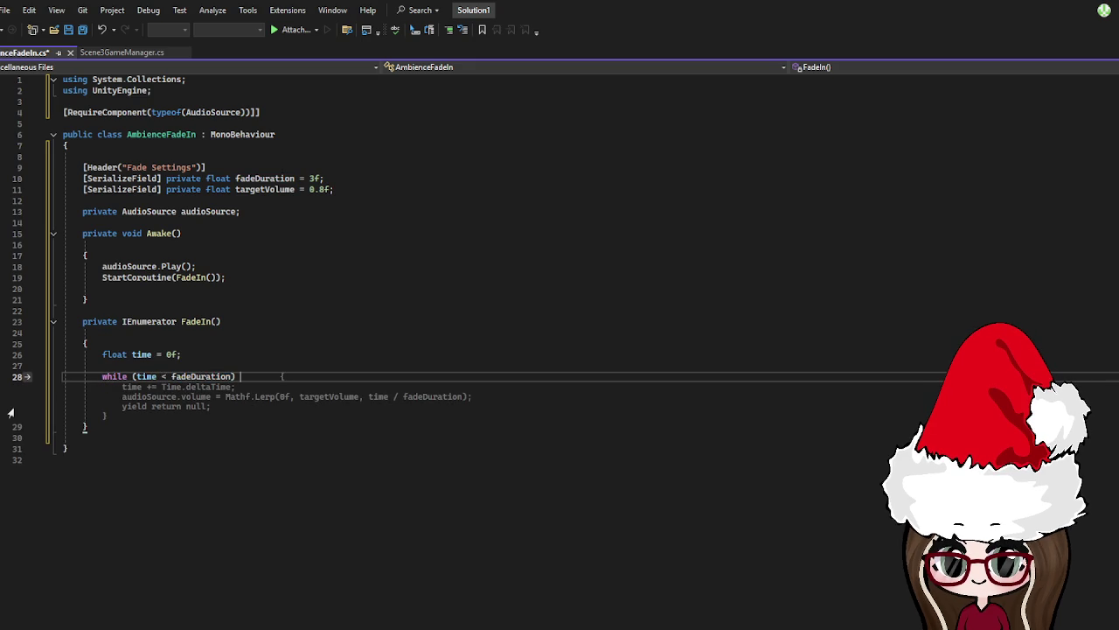
key("Return")
key("Return")
type("{")
key("Return")
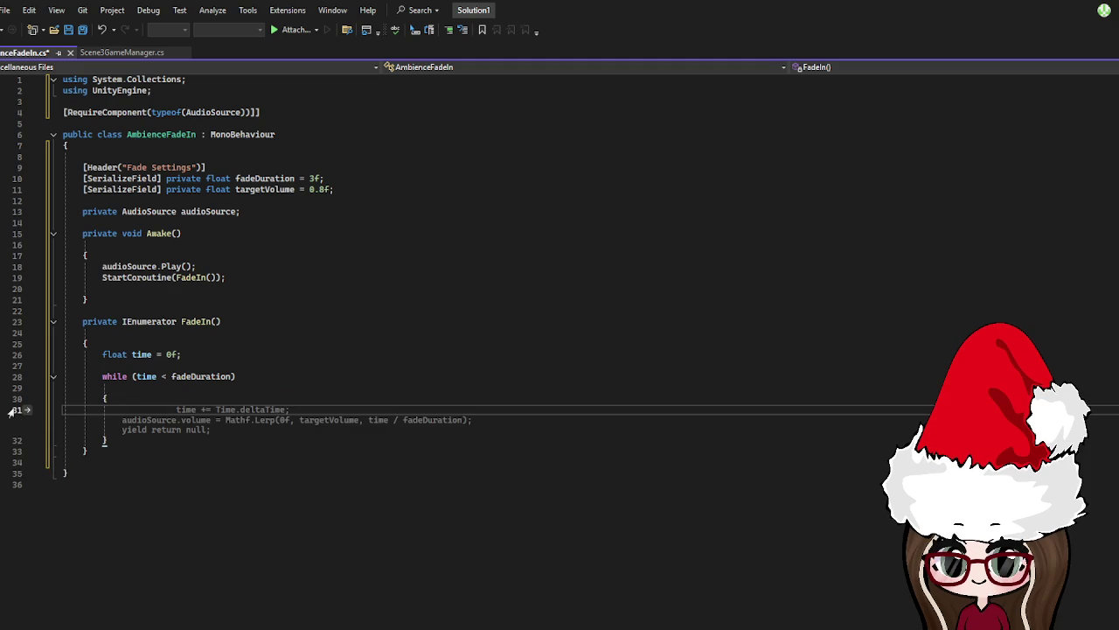
In the loop, advance time by Time.deltaTime and lerp audioSource volume from 0f to targetVolume by time / fadeDuration
type("time +=")
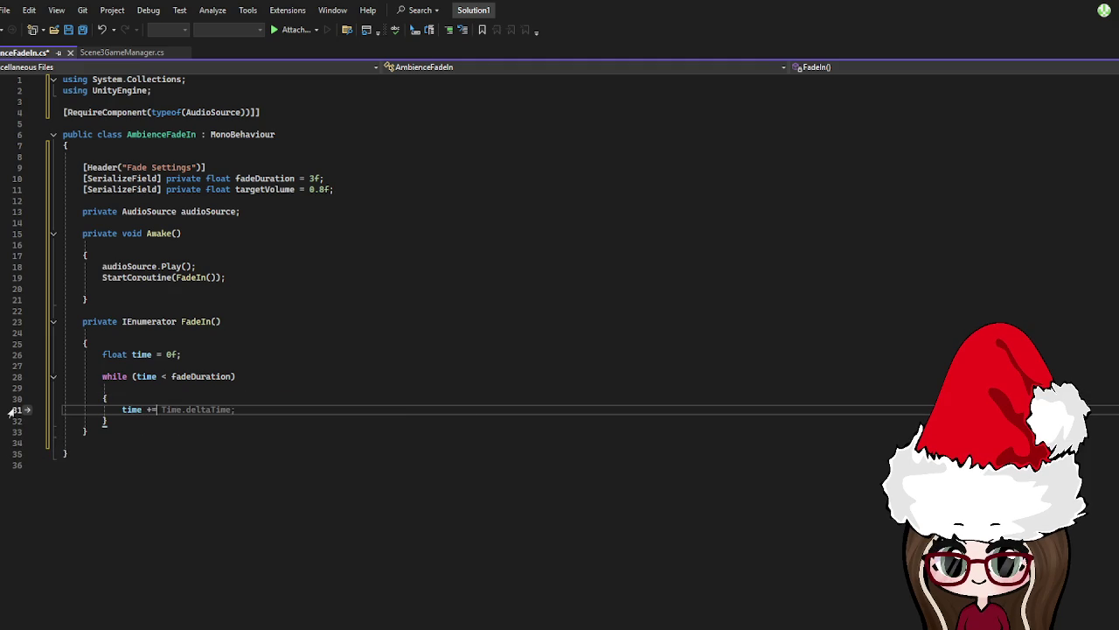
type("time.del")
type("taTime")
type(";")
key("Return")
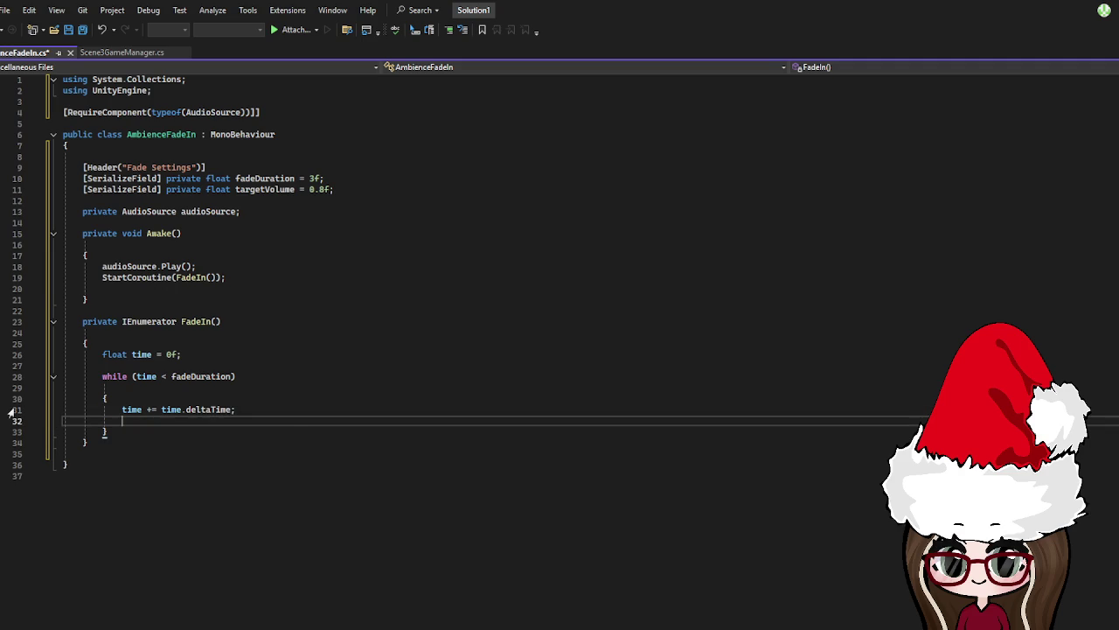
type("audioSour")
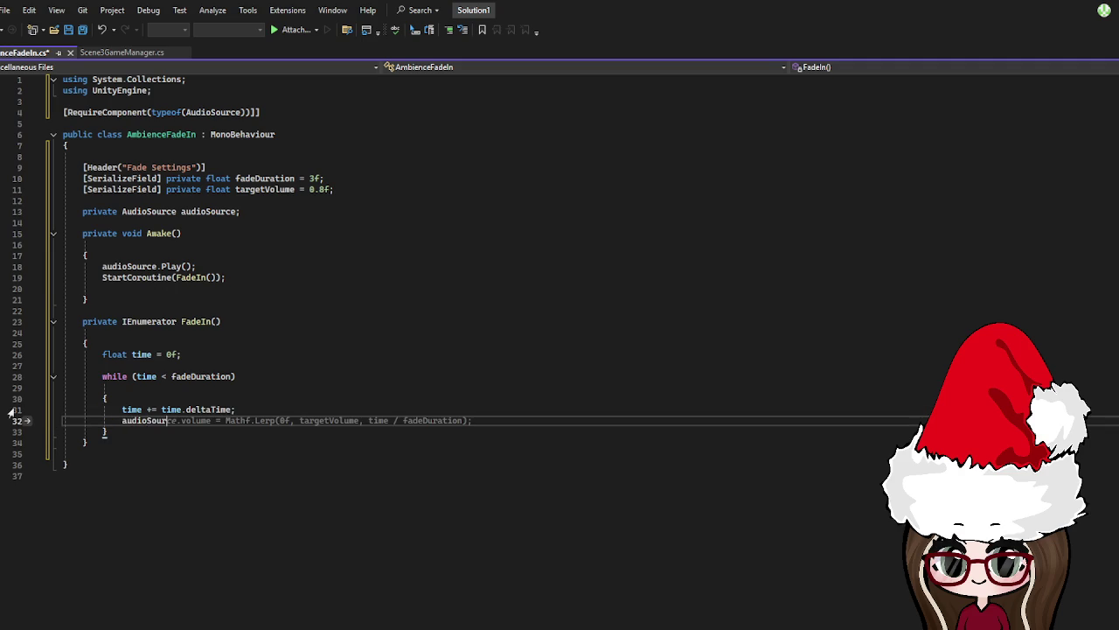
type("ce.Volume")
type(" = Math")
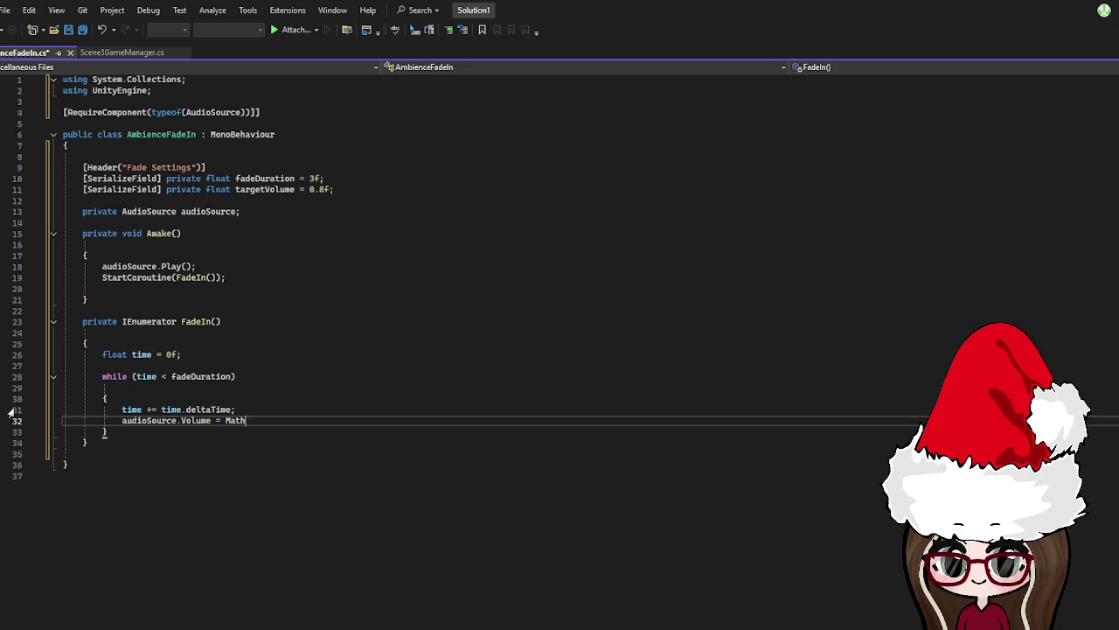
type("f.")
type("Lerp(0f,")
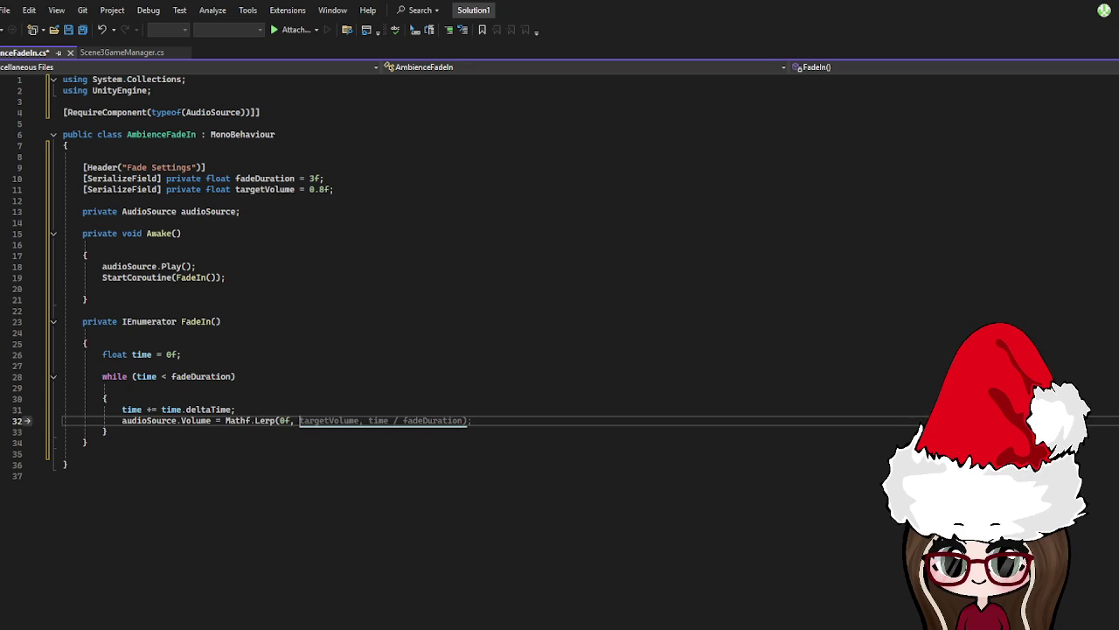
key("Escape")
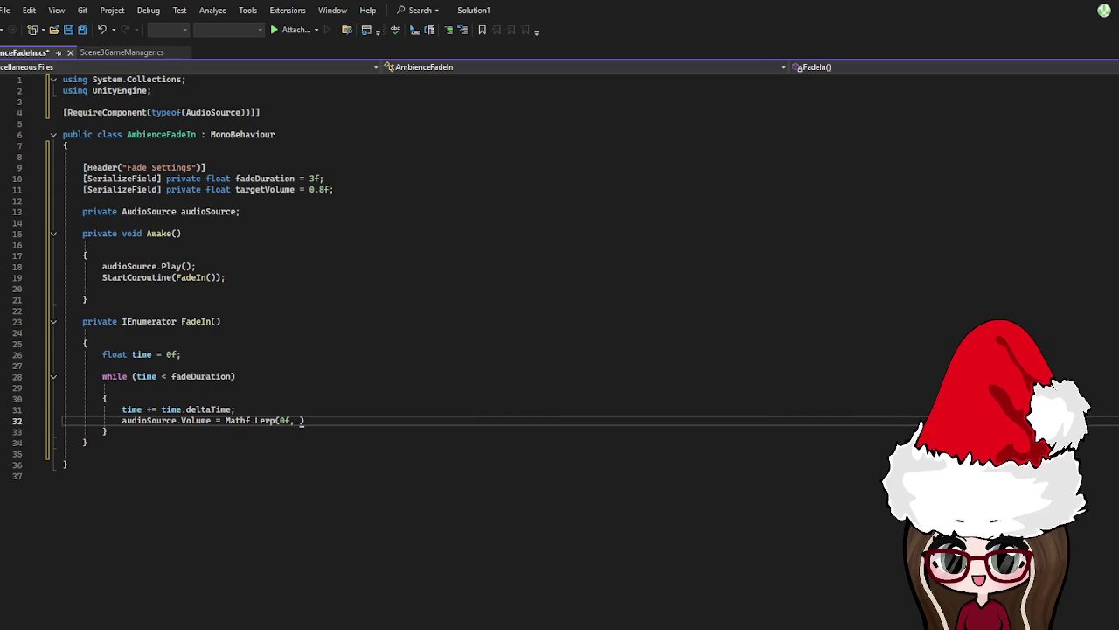
left_click(295, 431)
left_click(296, 415)
type("targetVolume")
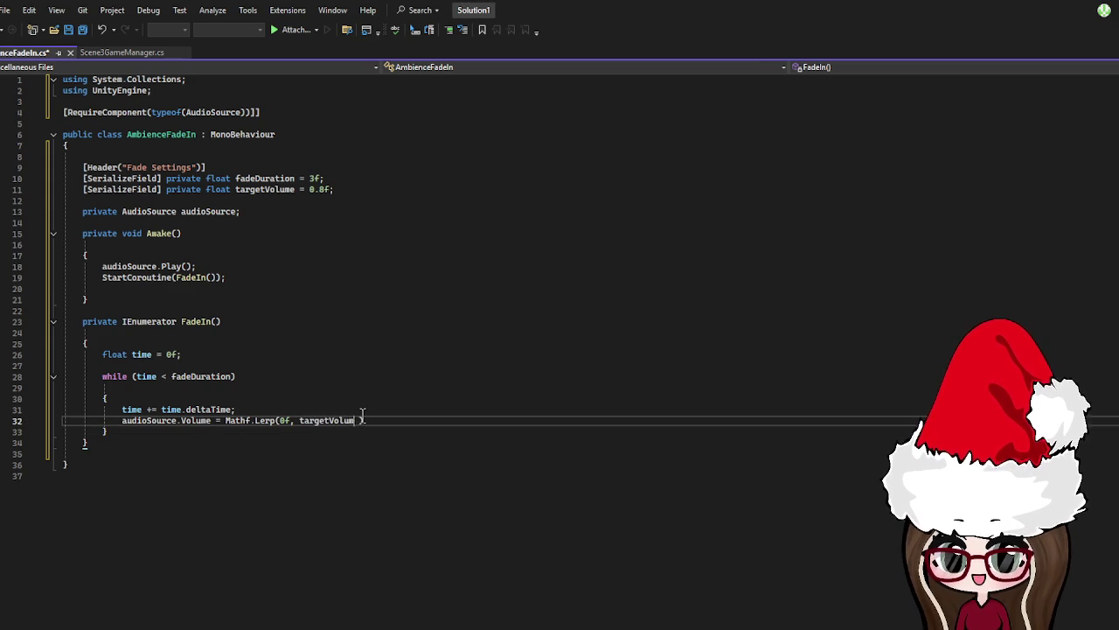
type(", time")
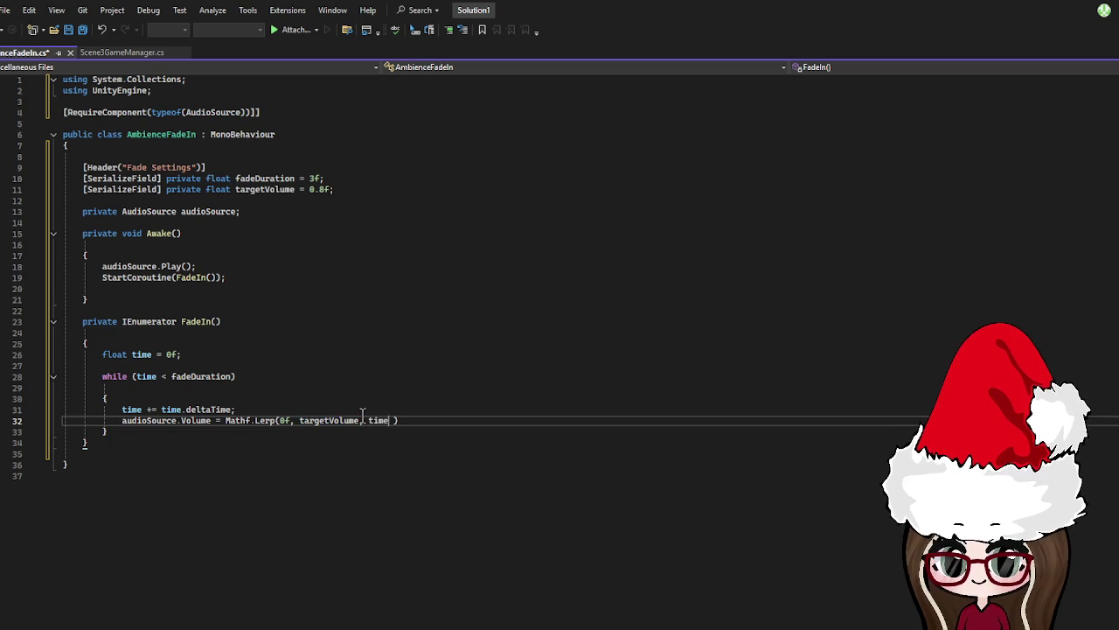
type(" /")
type(" fad")
type("eDuration")
key("Right")
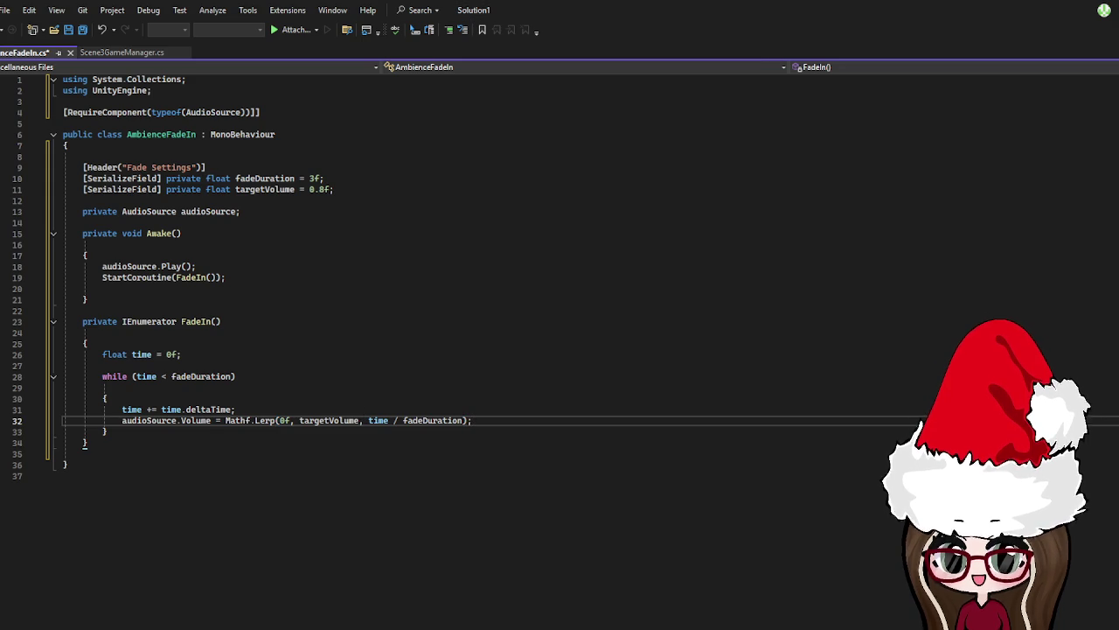
After the loop, set audioSource volume to targetVolume and save the script
left_click(152, 437)
key("Return")
key("Return")
type("udioSource")
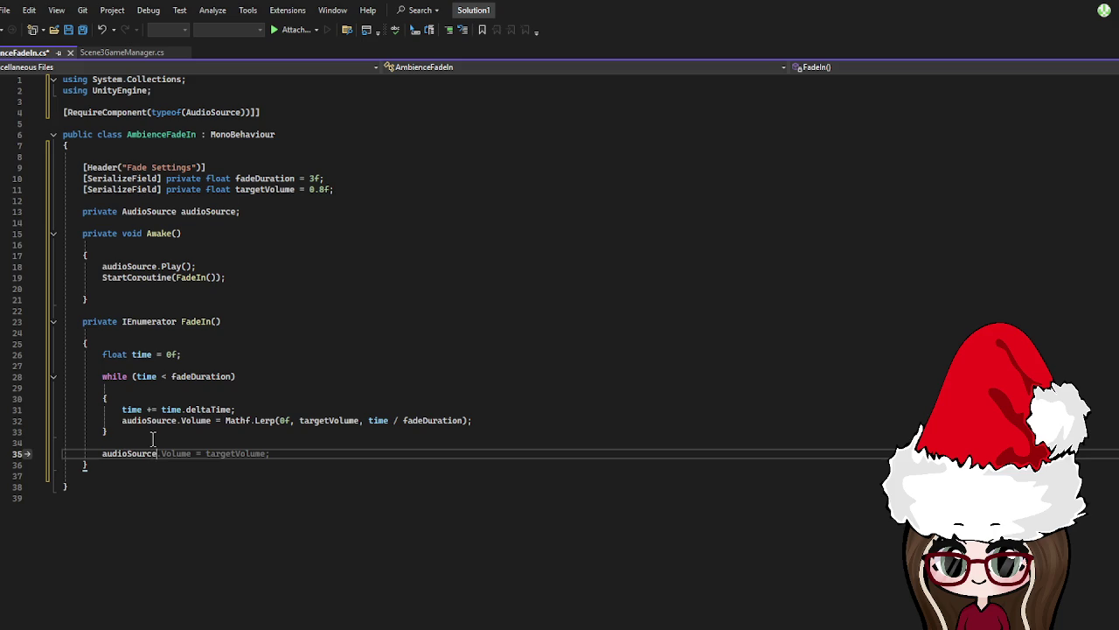
key("Tab")
left_click(290, 537)
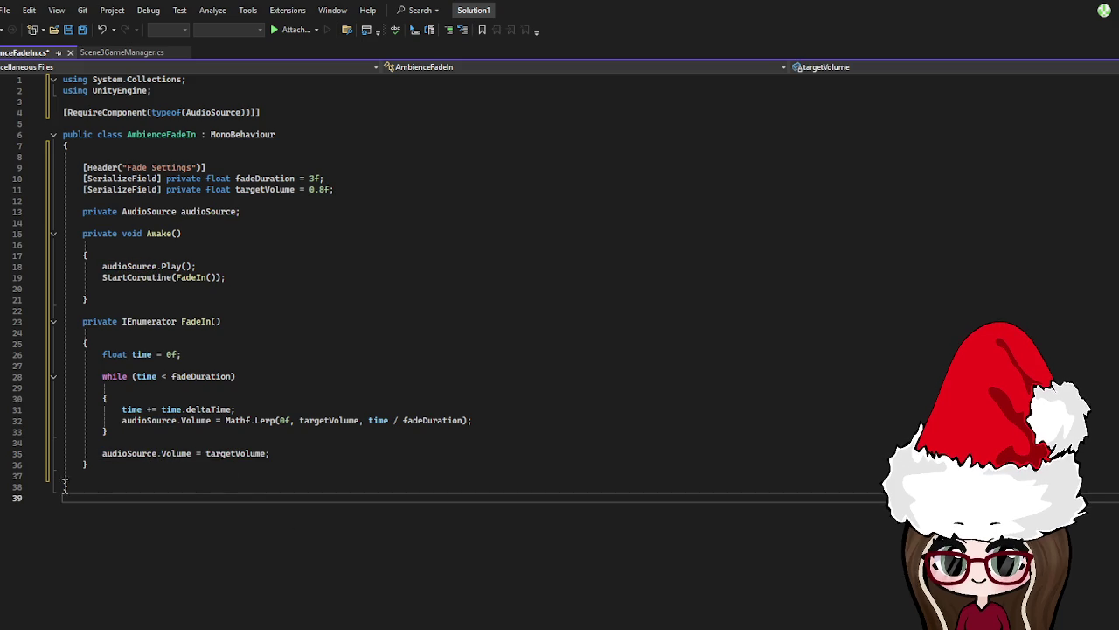
key("ctrl+s")
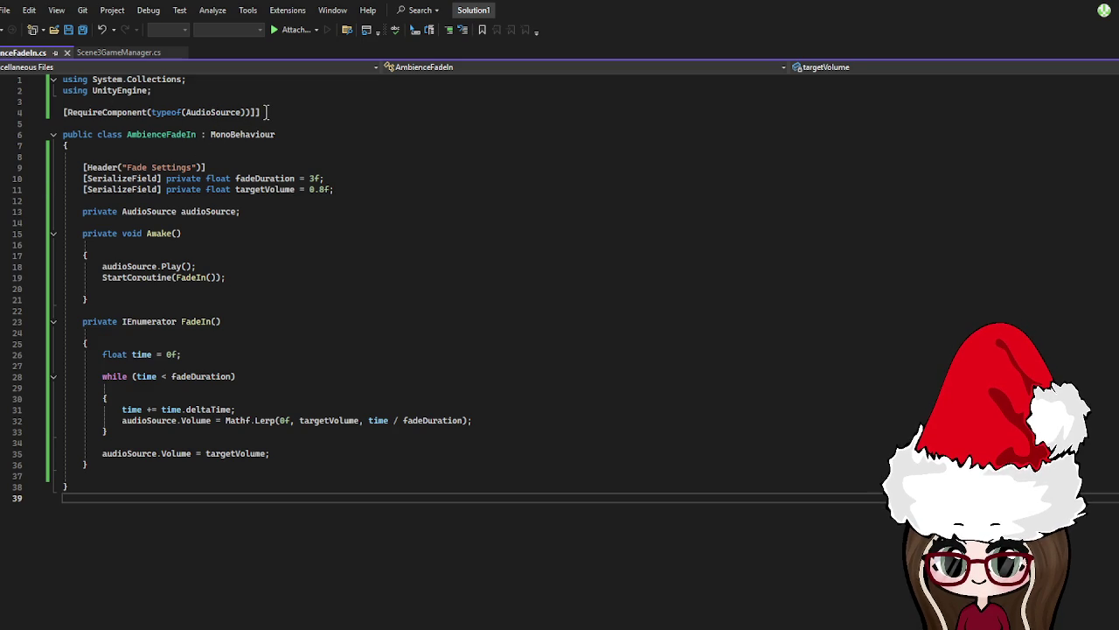
Delete the duplicate ']' at the end of the RequireComponent line on line 4 and save
left_click(262, 112)
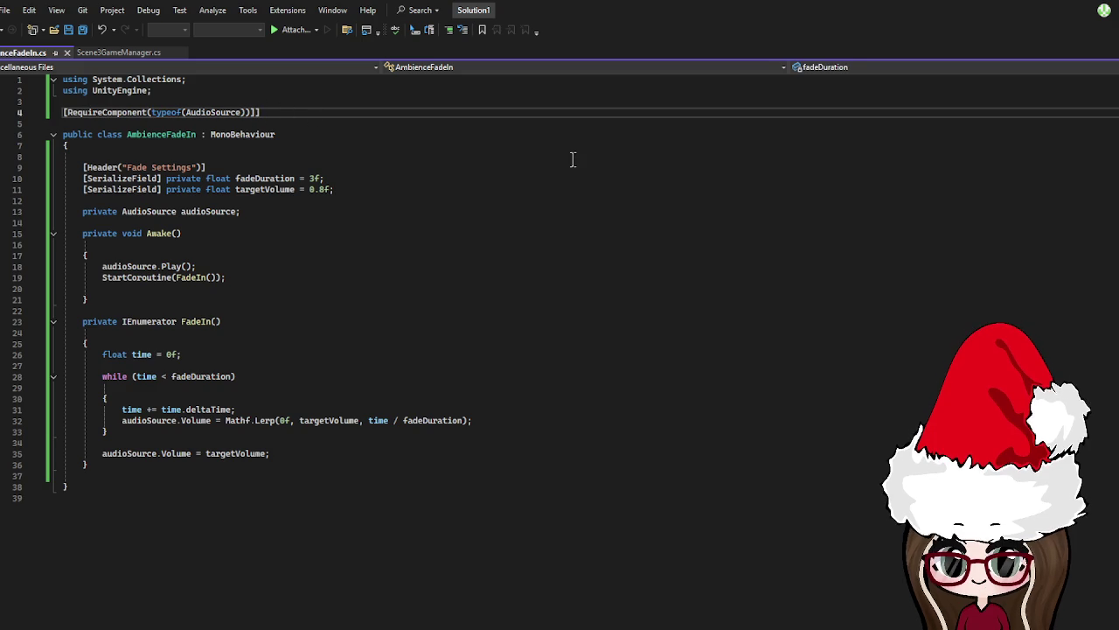
key("BackSpace")
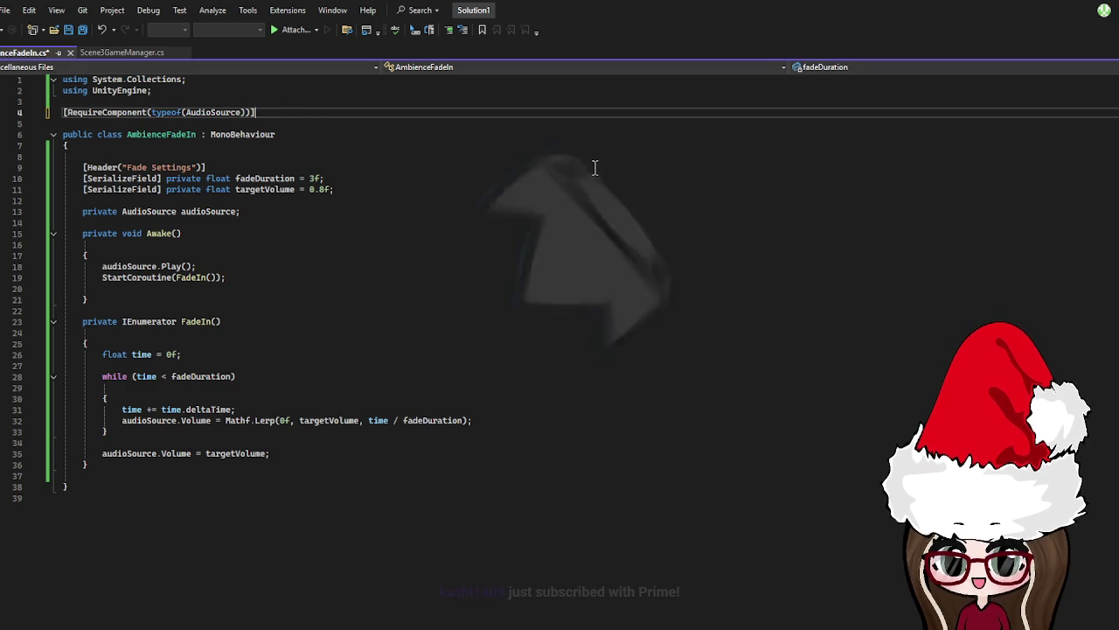
left_click(494, 147)
key("ctrl+s")
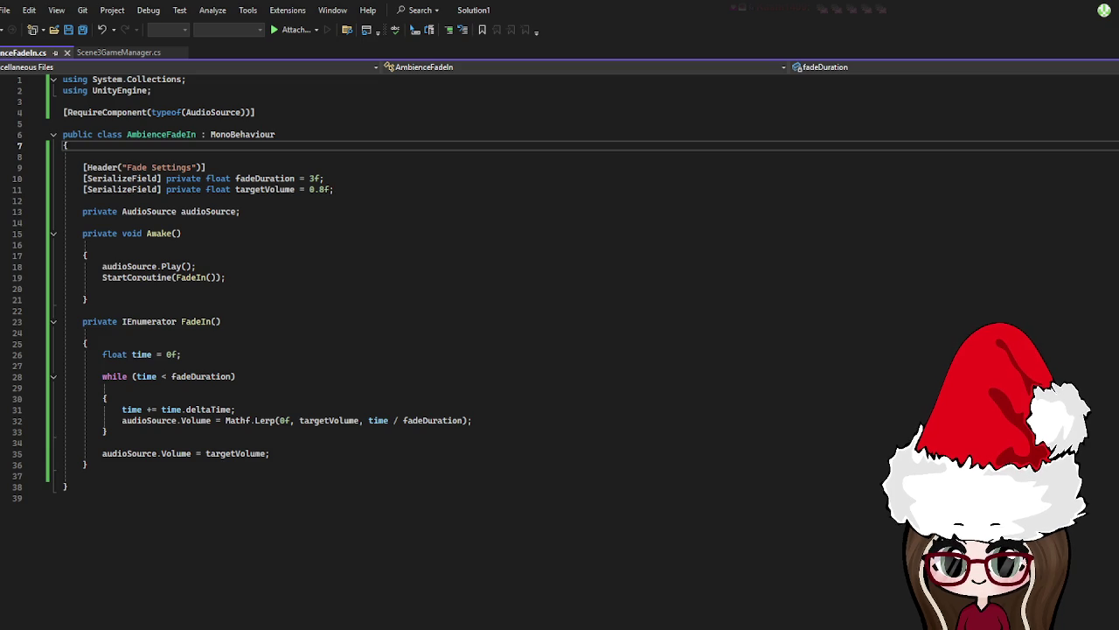
key("alt+Tab")
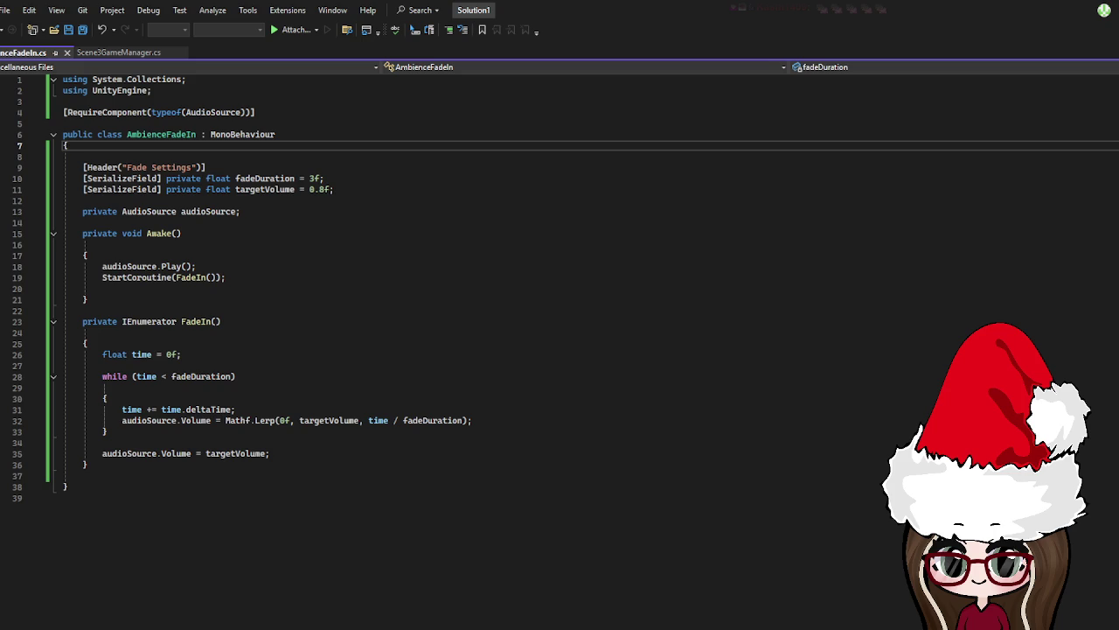
left_click(237, 255)
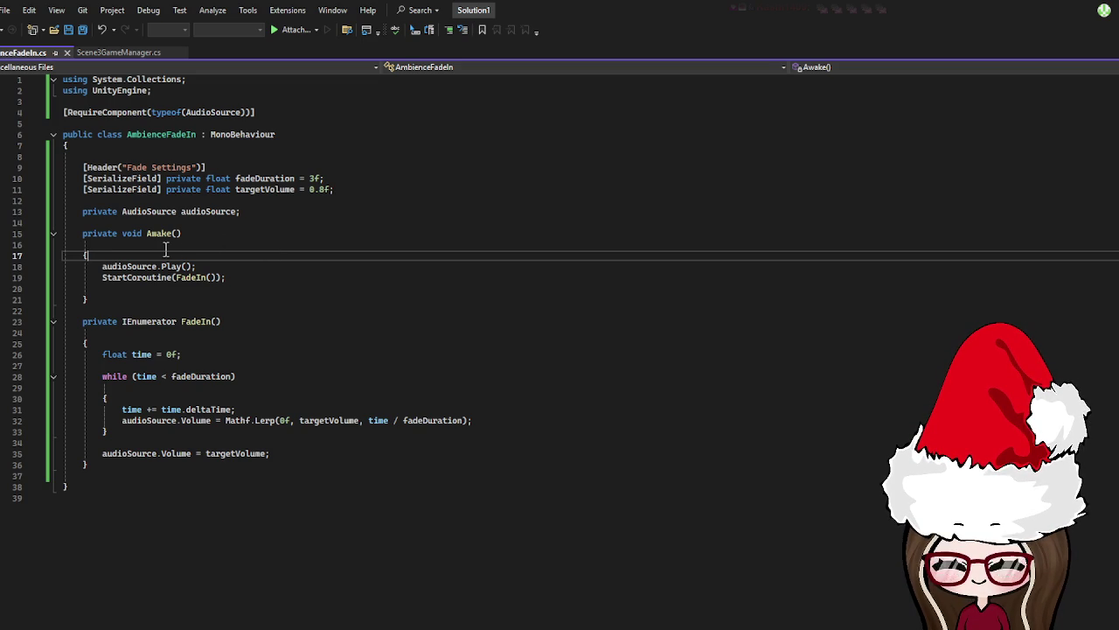
Replace Awake's Play and StartCoroutine lines with GetComponent<AudioSource>(), volume = 0f and loop = true
left_click_drag(225, 277, 102, 266)
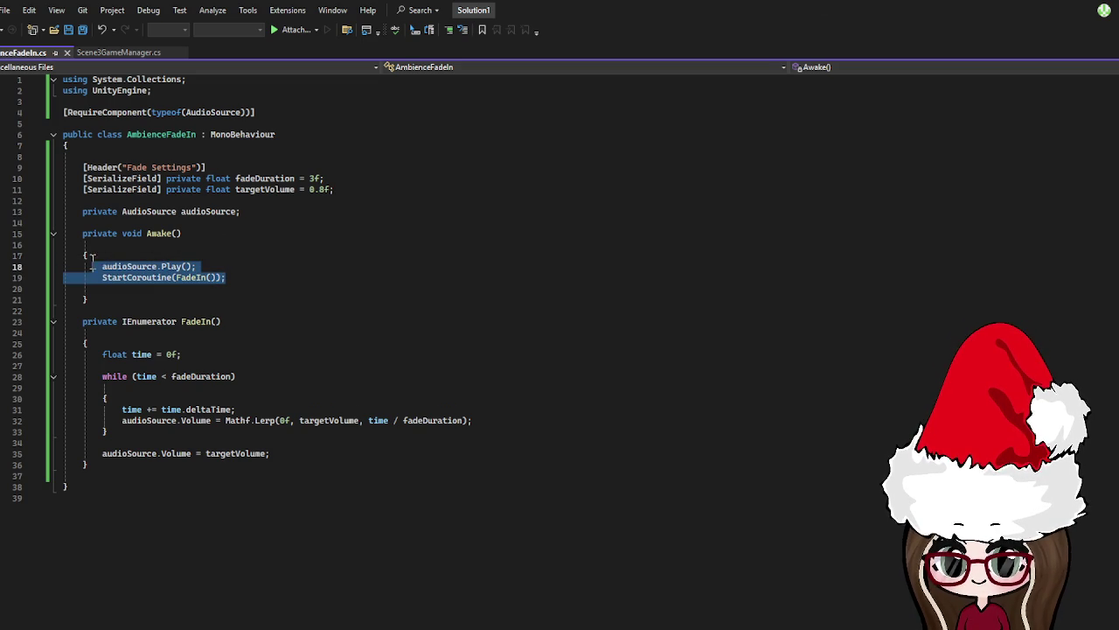
key("BackSpace")
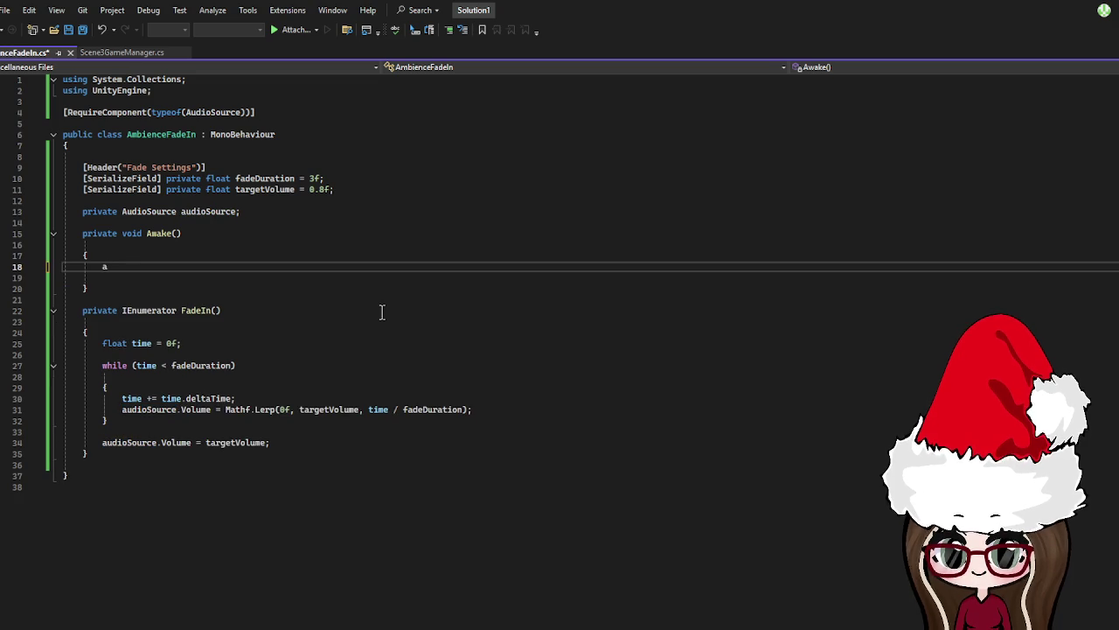
type("audioSourc")
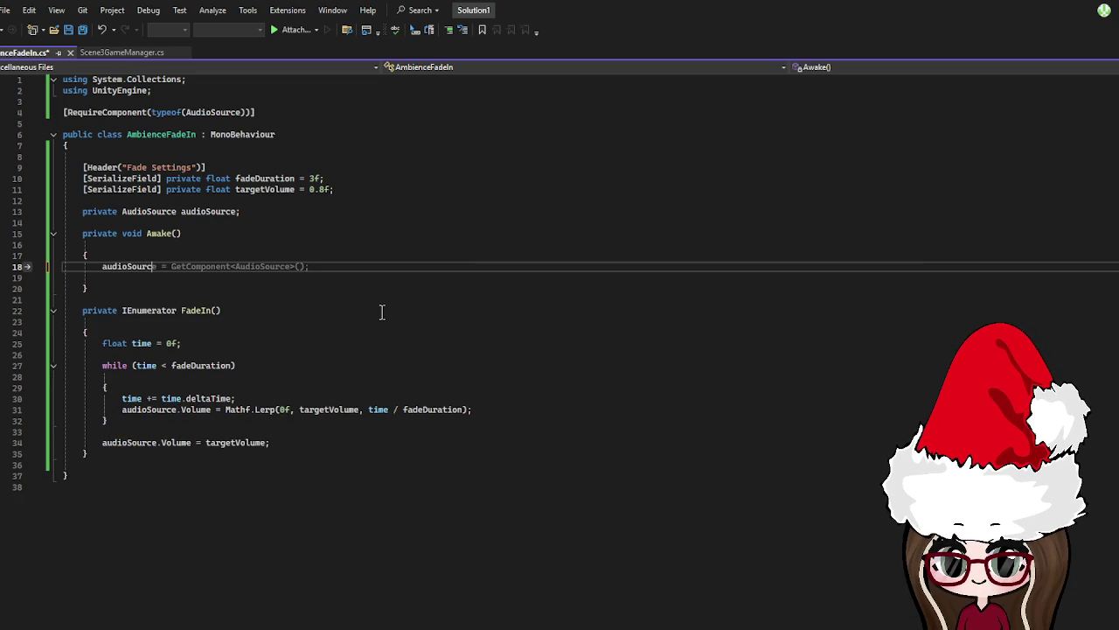
type("e = Get")
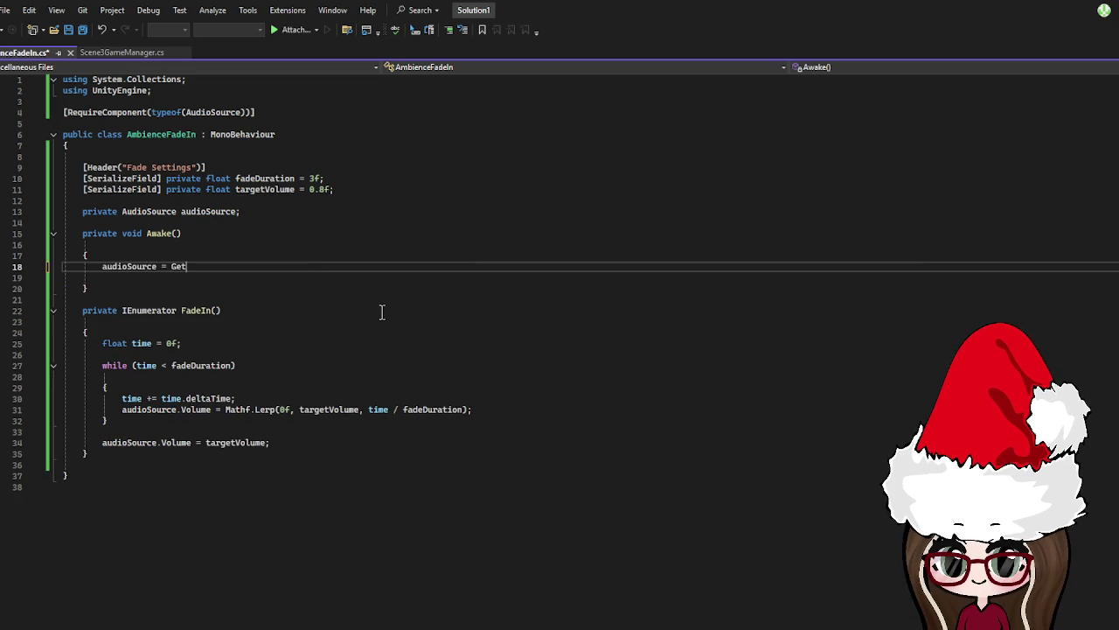
type("Compoen")
type("nent")
type("<")
key("Tab")
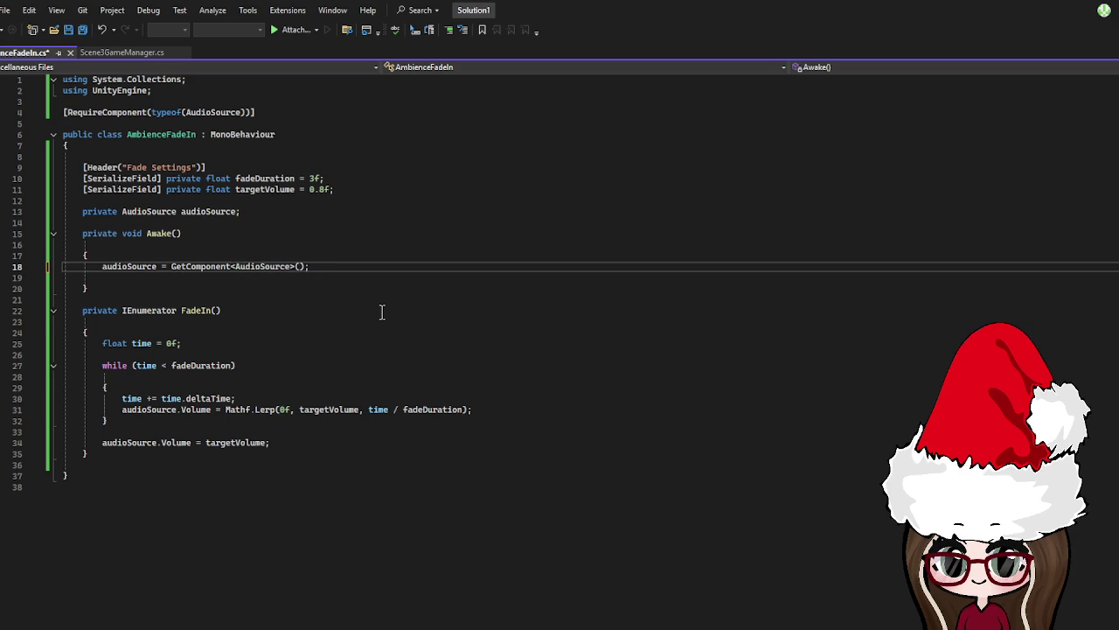
key("Return")
type("auidio")
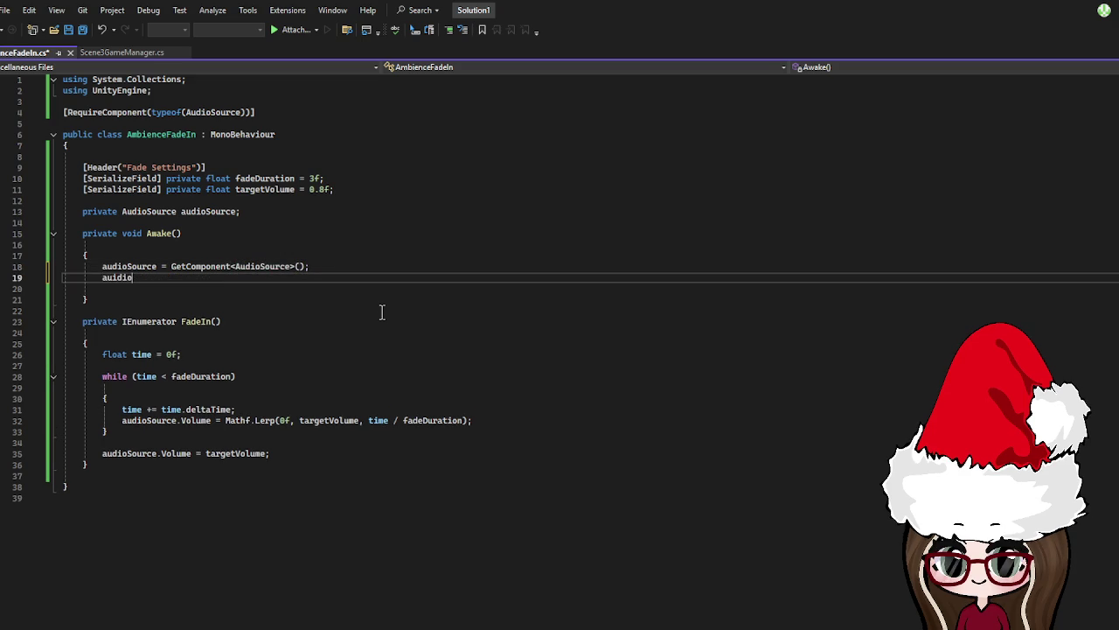
key("BackSpace")
type("dio")
type("Source")
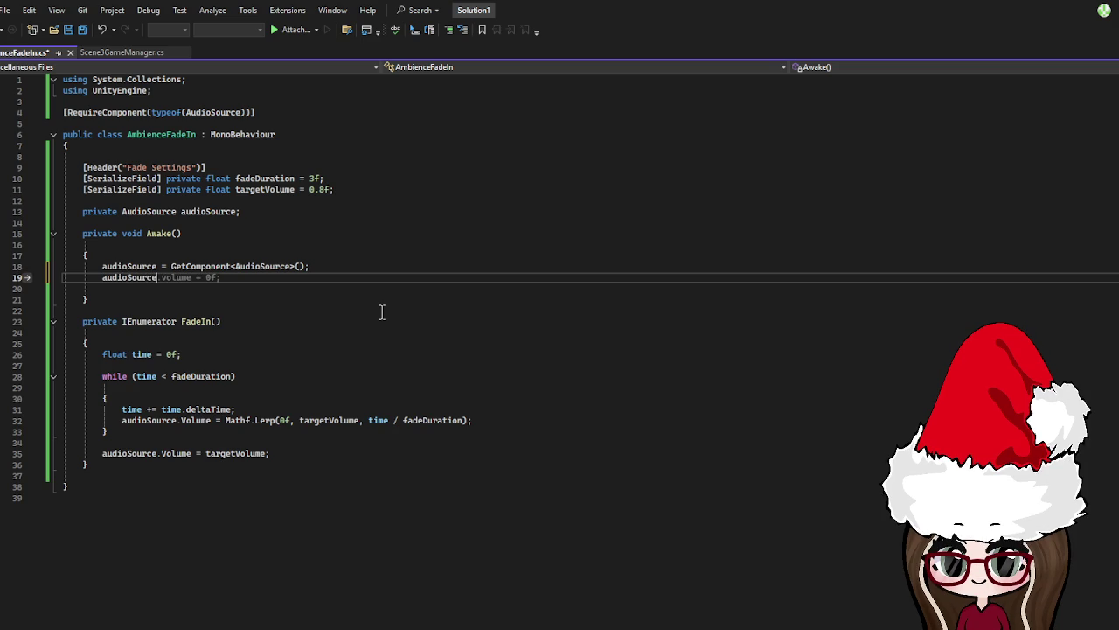
type(".volume")
type(" = ")
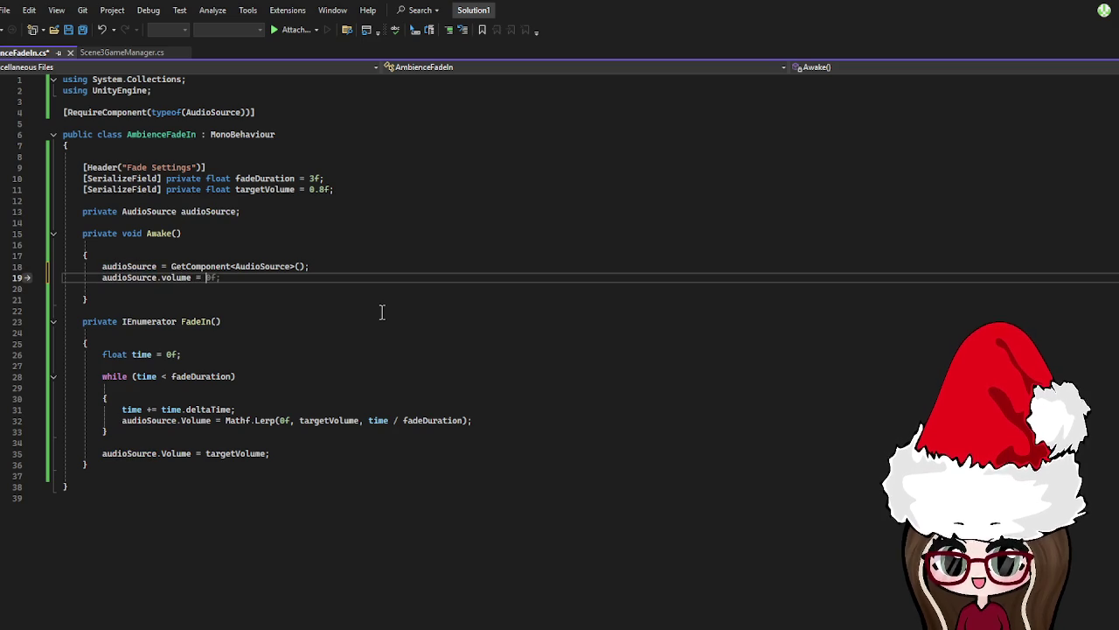
type("0f;")
key("Return")
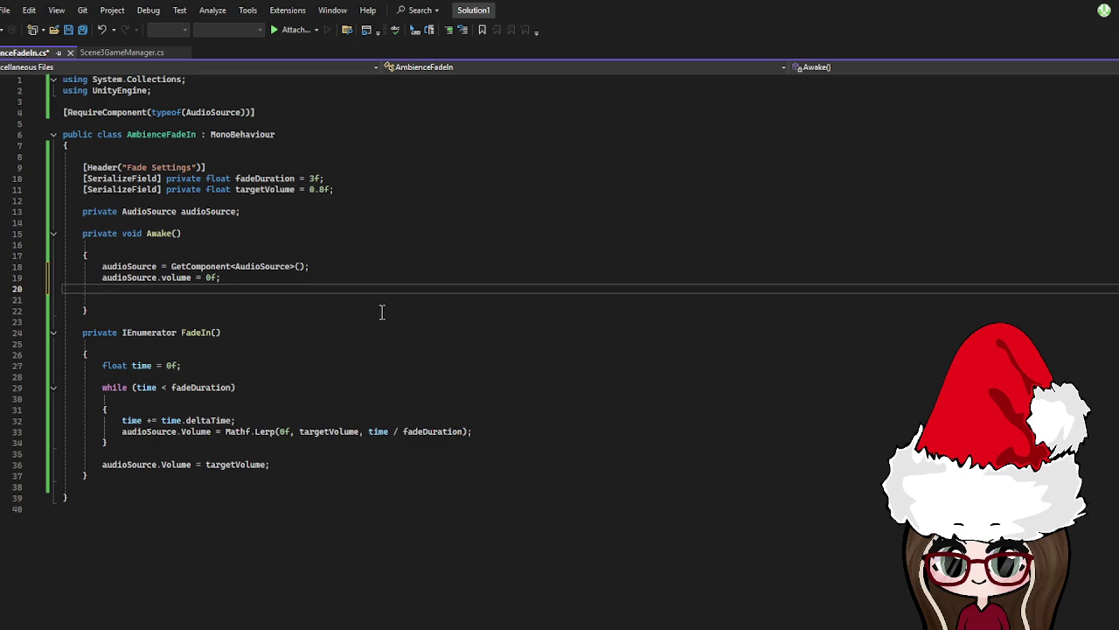
type("audioS")
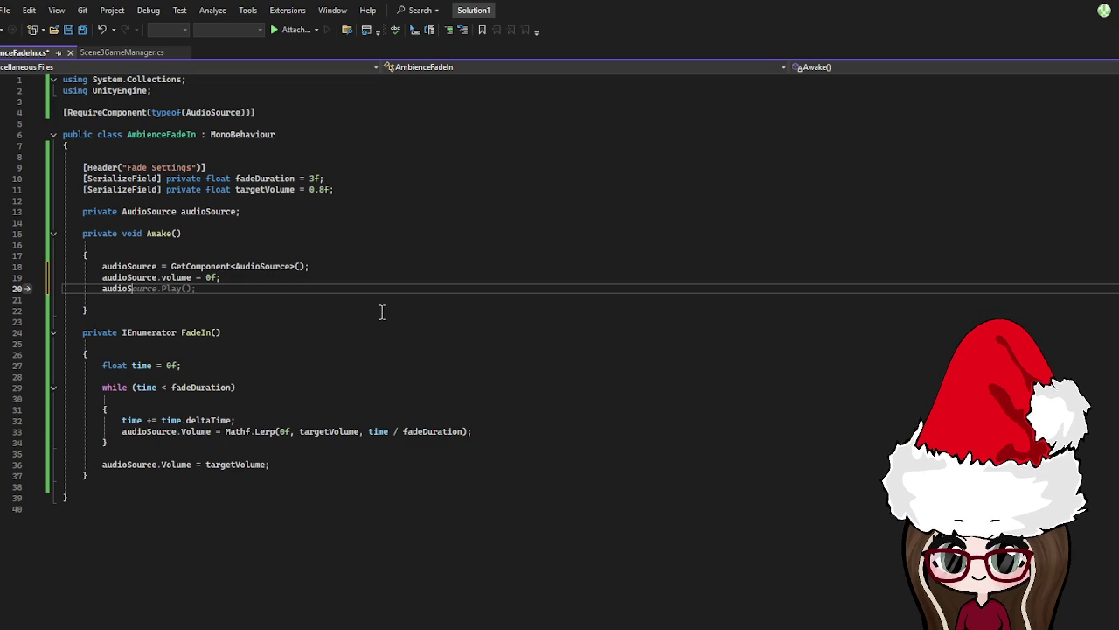
type("ource.")
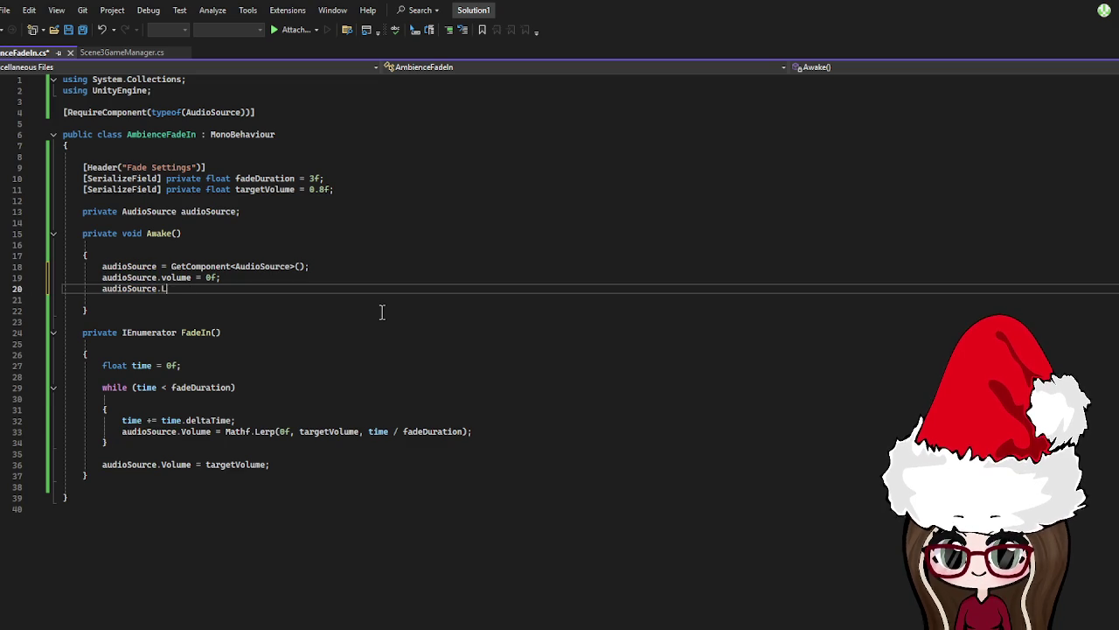
type("loop")
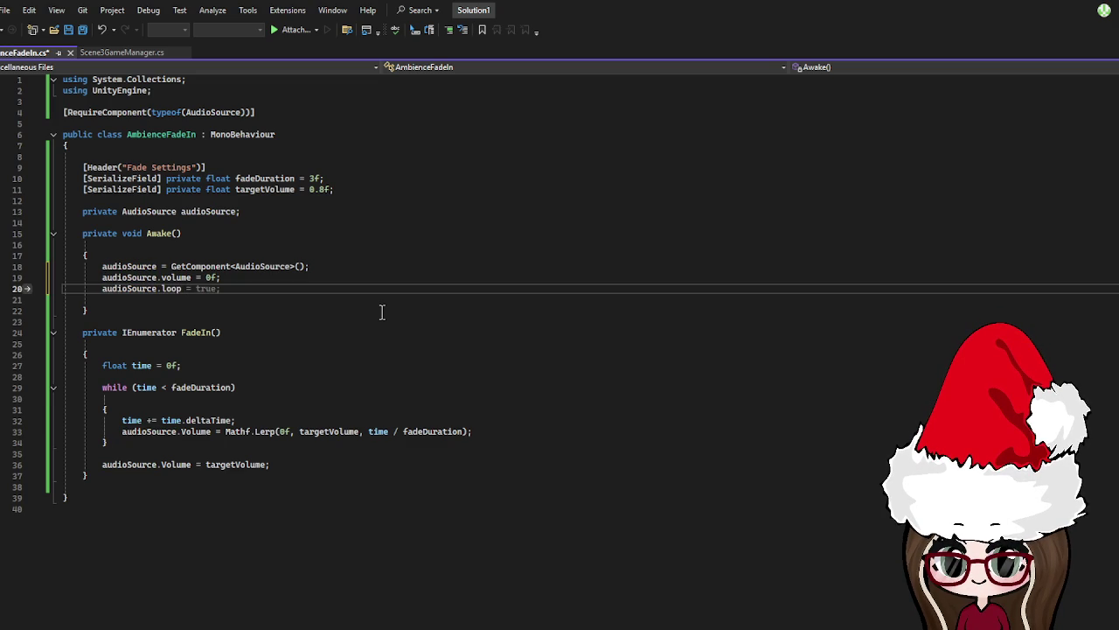
type(" = true;")
Add a private void Start() below Awake that calls audioSource.Play() and StartCoroutine(FadeIn())
left_click(175, 309)
key("Return")
key("Return")
type("private ")
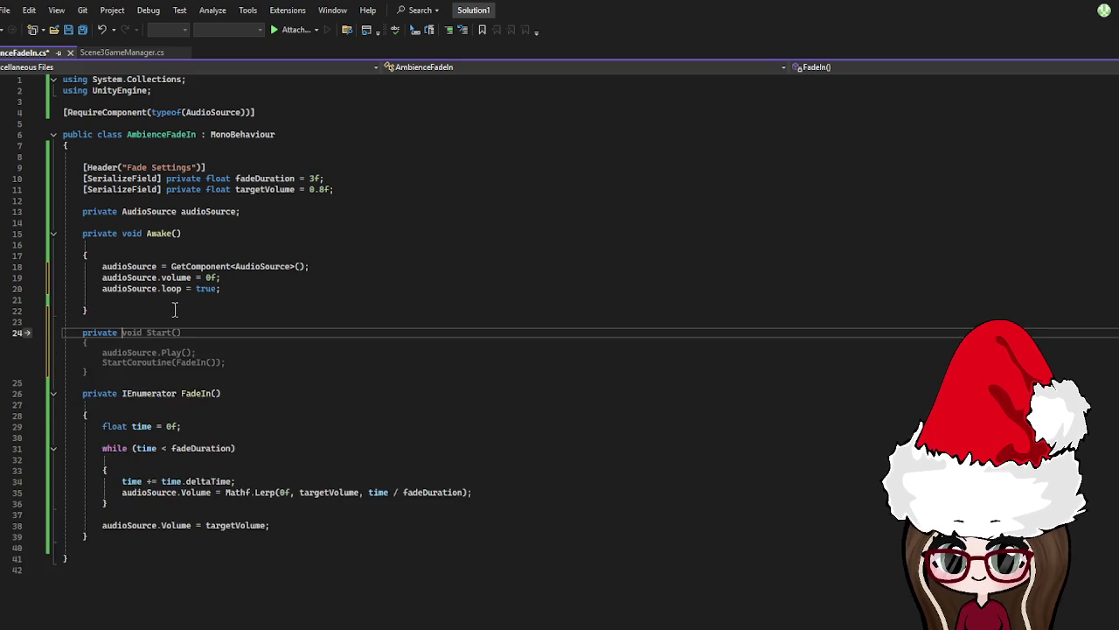
type("void Start(")
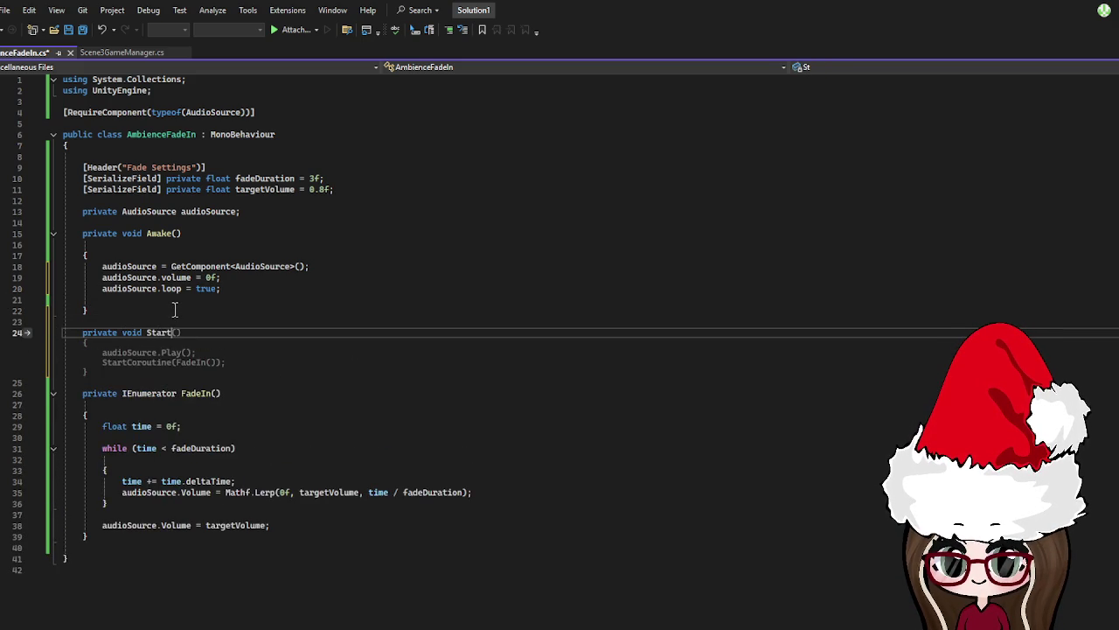
type(")")
key("Return")
key("Return")
type("{")
key("Return")
type("audi")
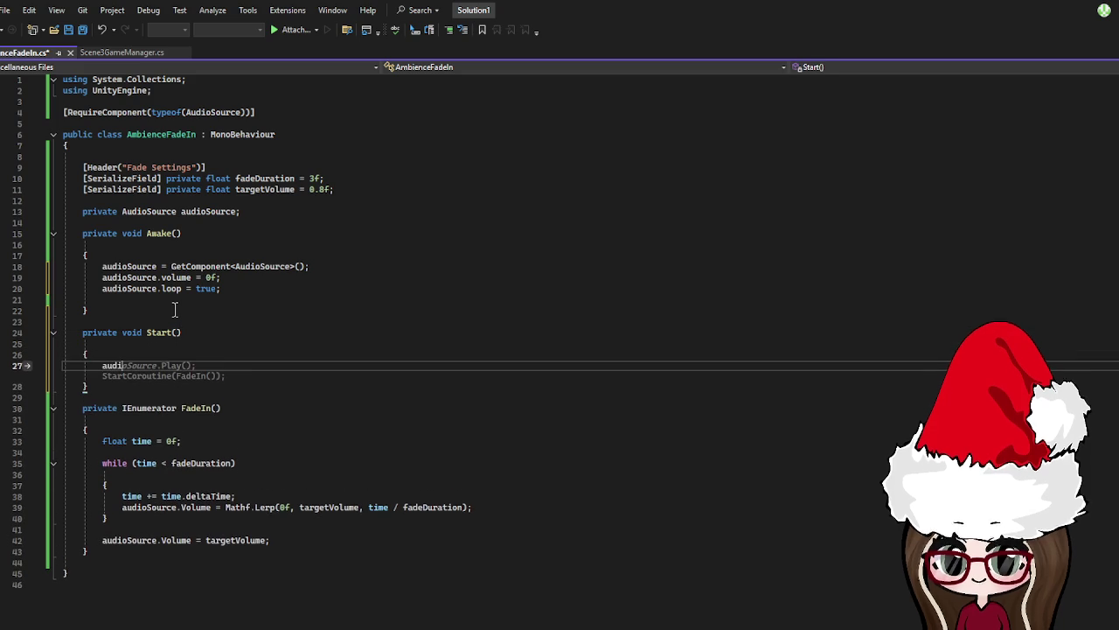
type("oSource.Play();")
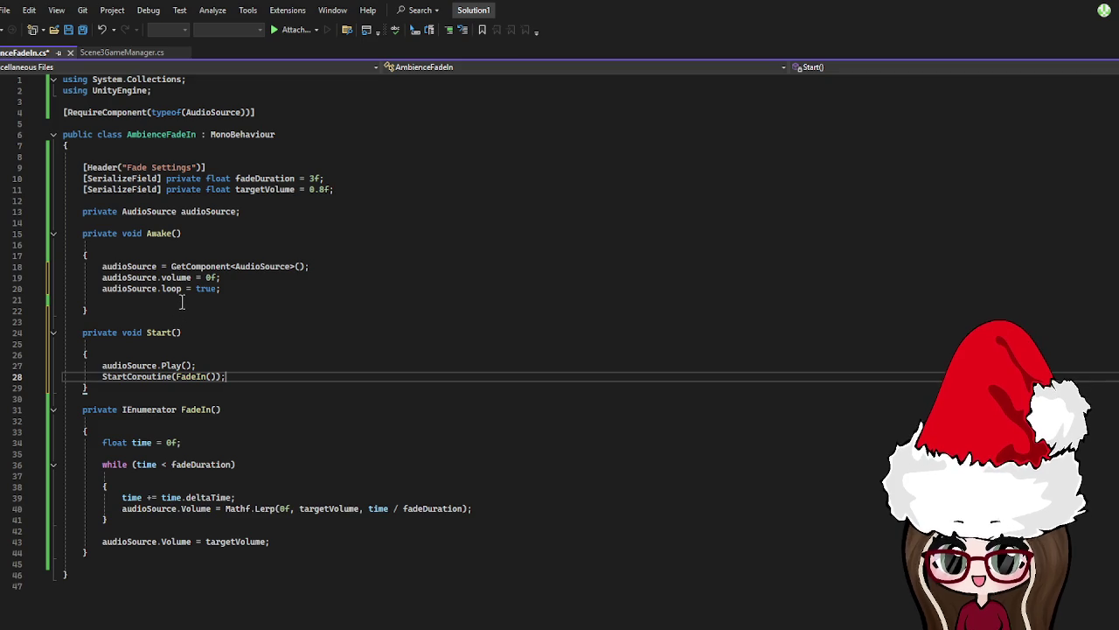
left_click(309, 400)
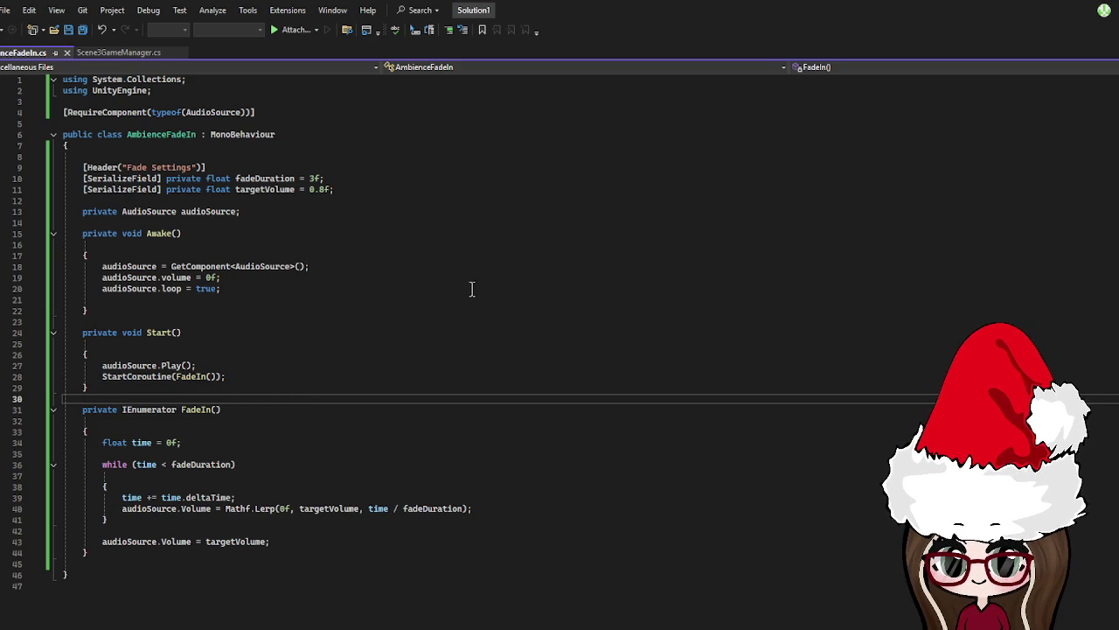
key("Tab")
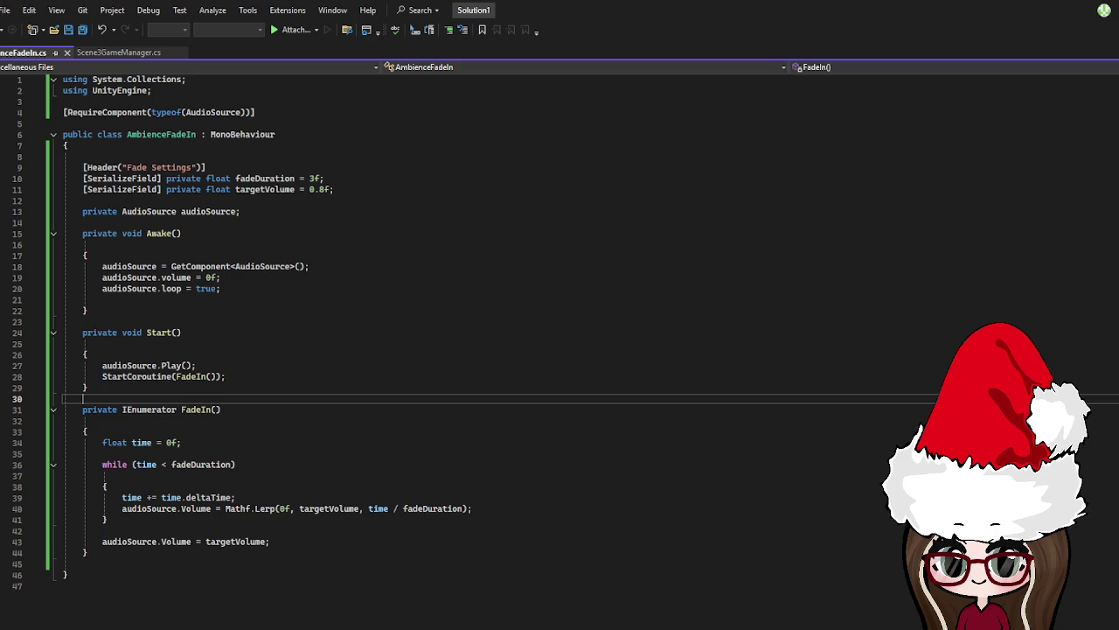
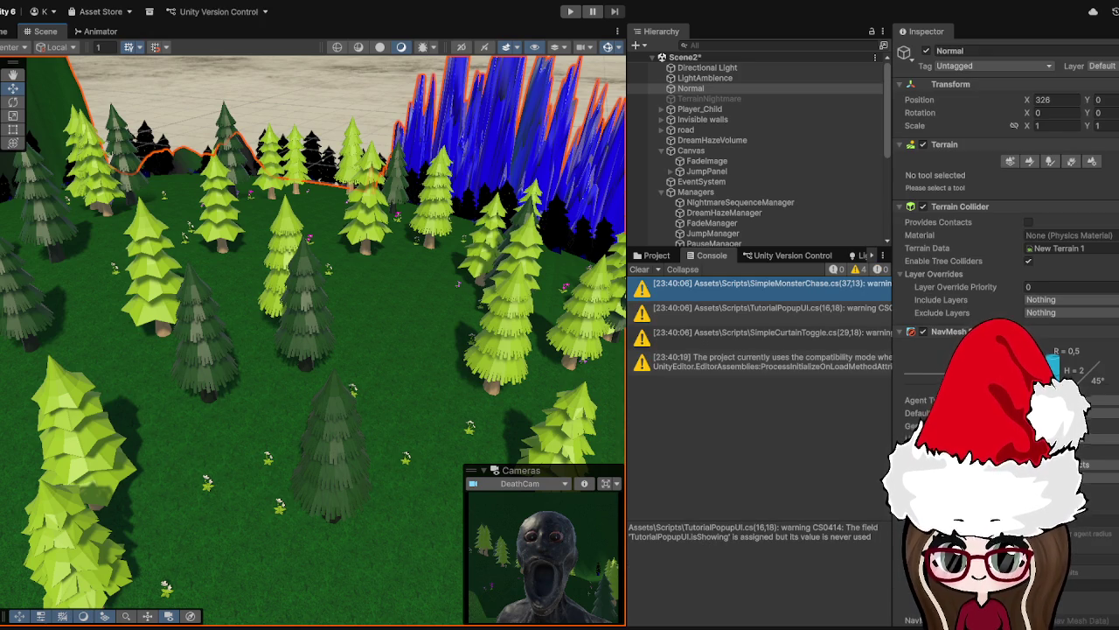
Enlarge the Hierarchy, select LightAmbience, and show its Audio Source down to 3D Sound Settings
left_click_drag(734, 249, 735, 434)
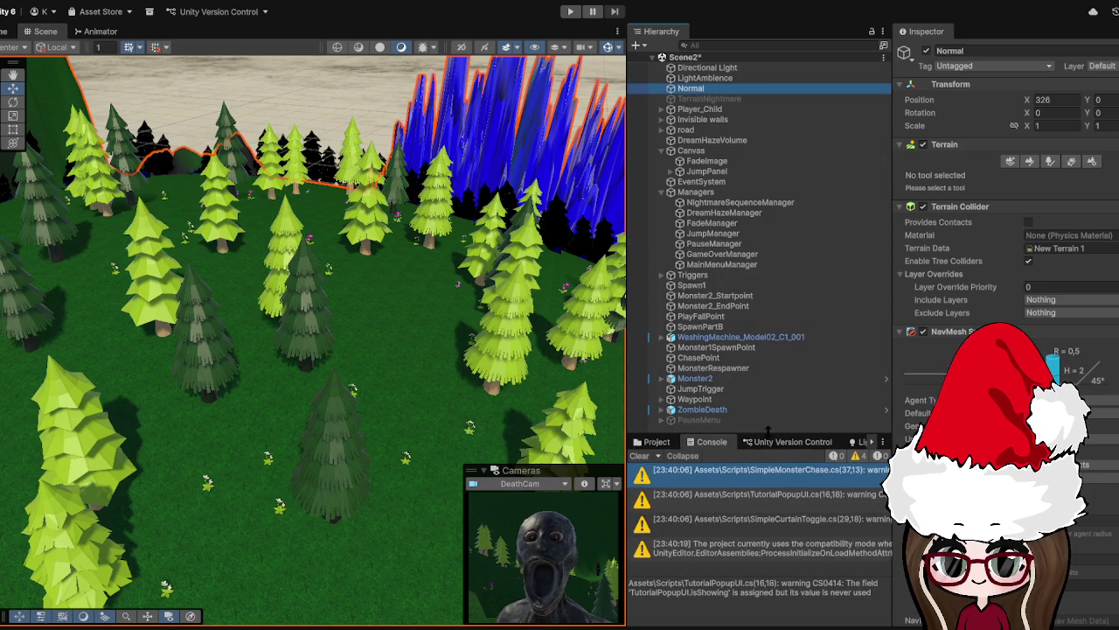
left_click(717, 77)
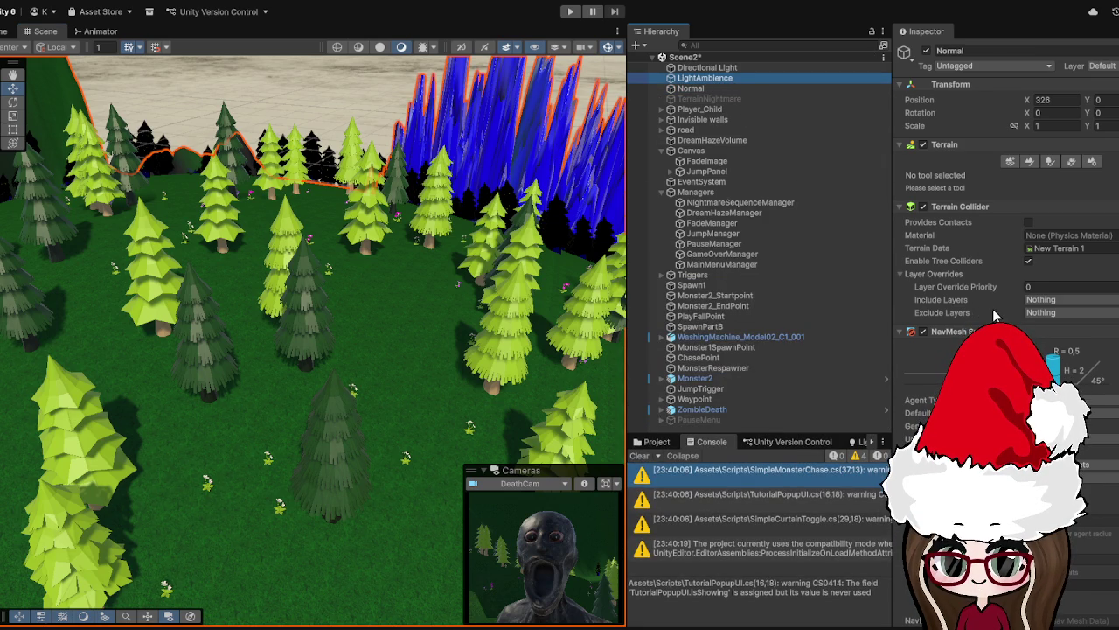
scroll(1006, 262, "down", 3)
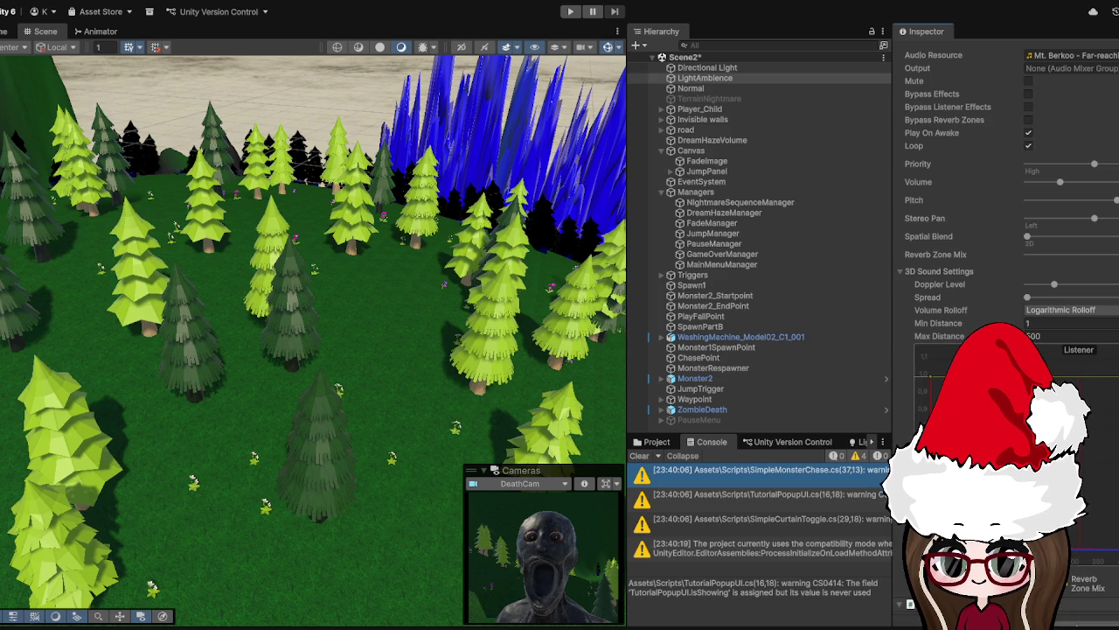
scroll(1005, 262, "down", 2)
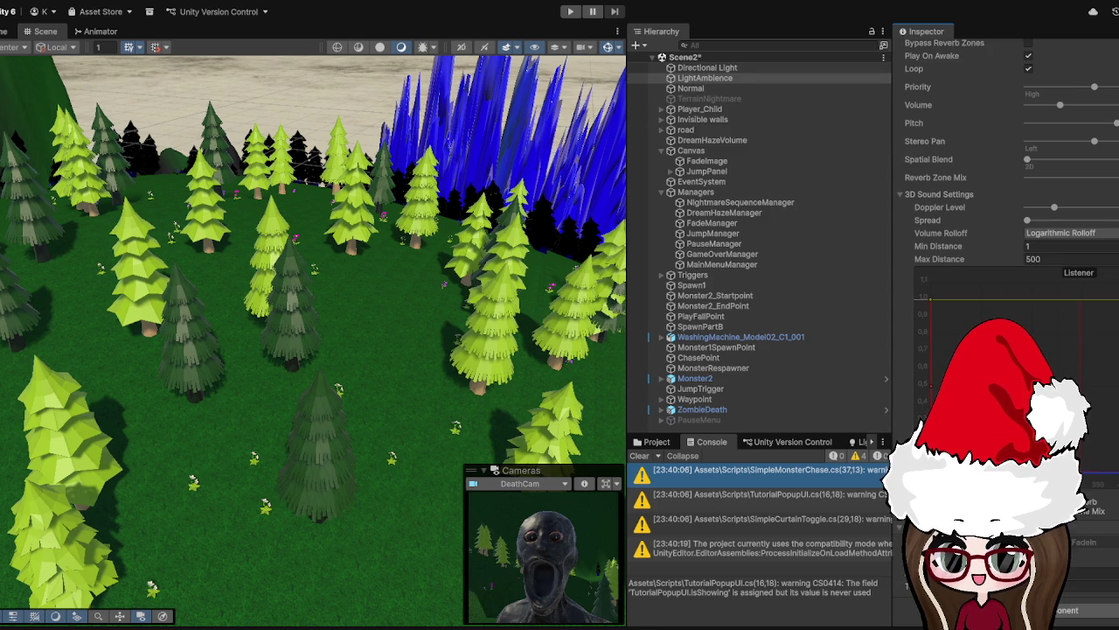
Play-test Scene2 along the stone forest path, bring up the pause menu with Escape, then stop
left_click(570, 12)
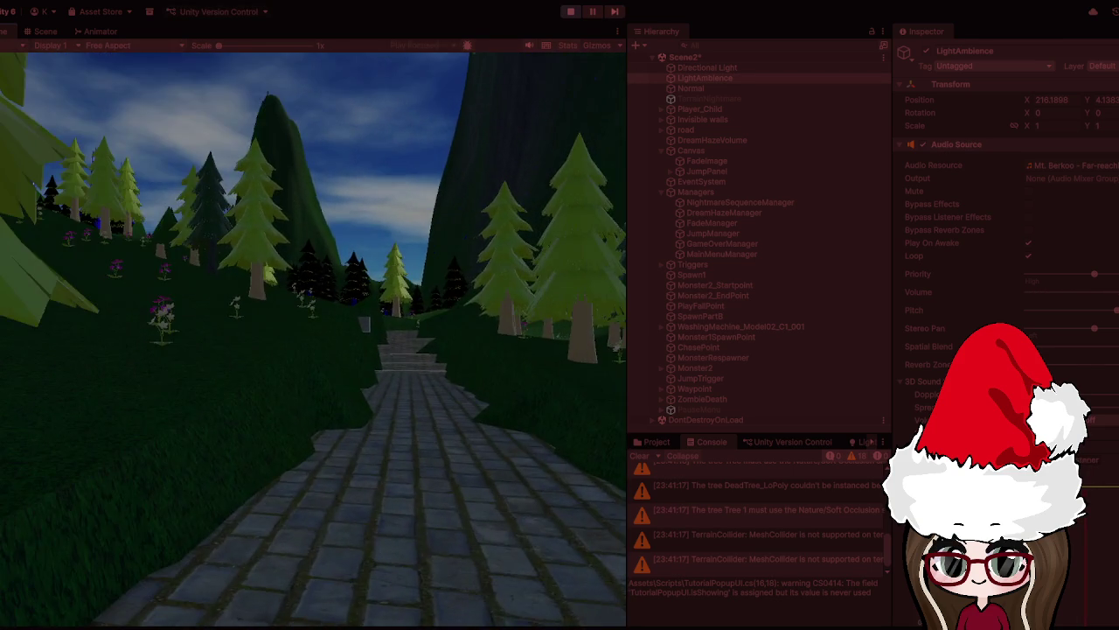
key("Escape")
left_click(569, 14)
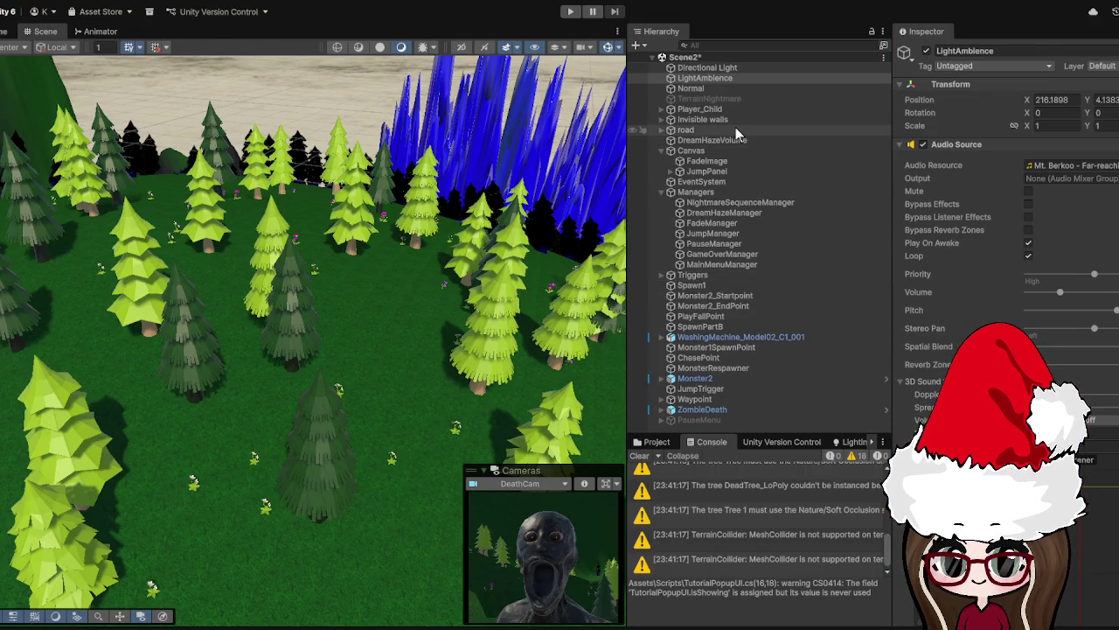
Show LightAmbience's 3D Sound Settings: Logarithmic Rolloff, Min Distance 1, Max Distance 500
scroll(1106, 517, "down", 5)
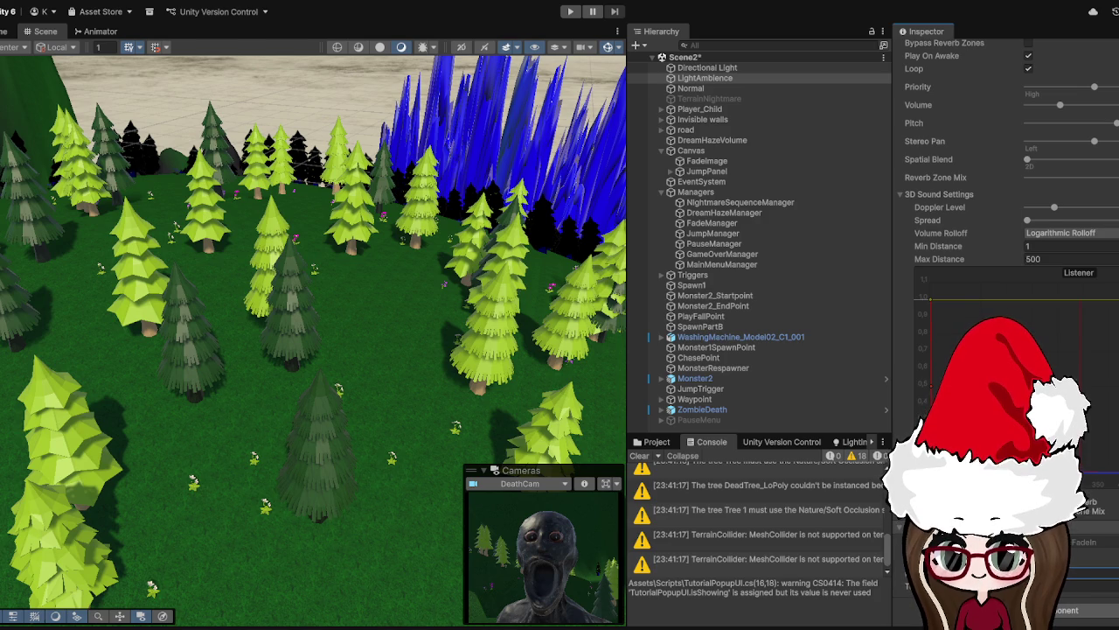
Walk the forest path in a second Scene2 play test, reach the pause menu, then exit Play mode
left_click(570, 12)
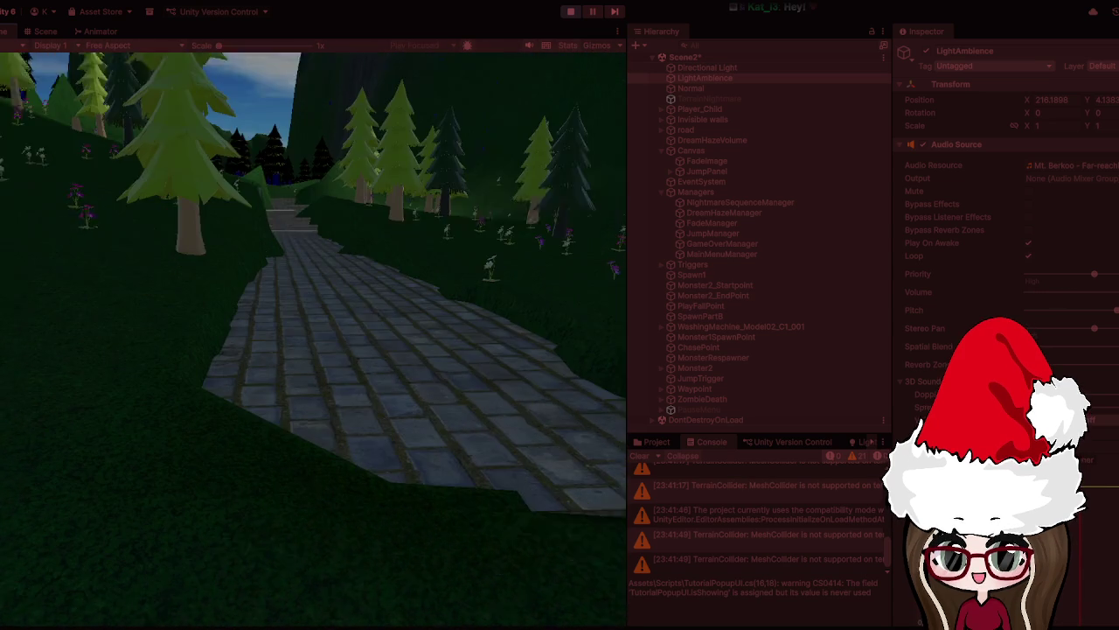
key("Escape")
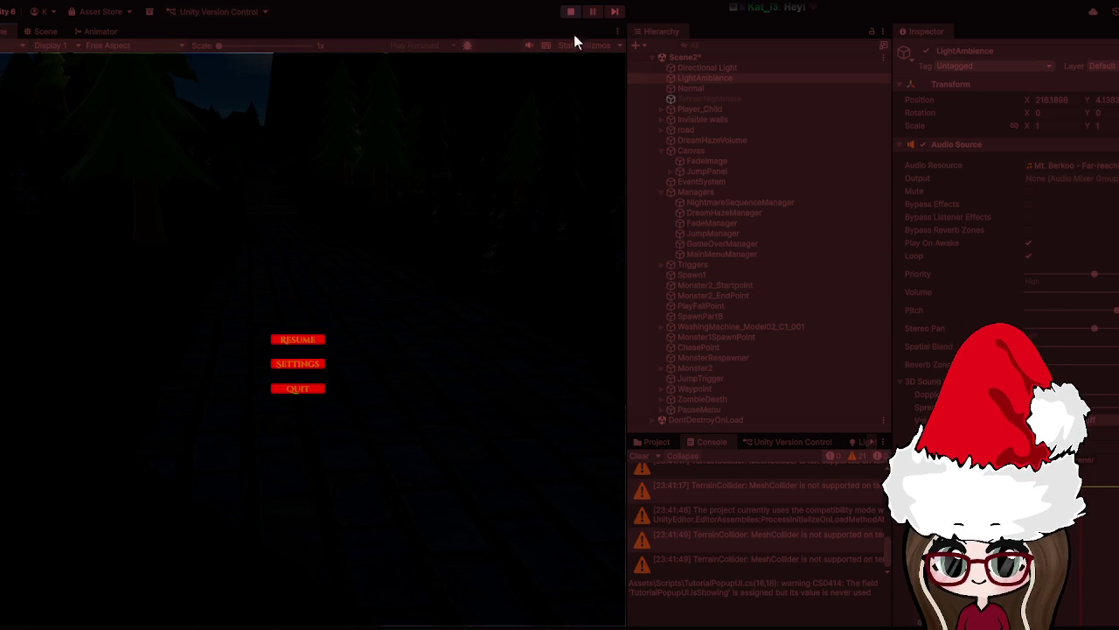
left_click(571, 13)
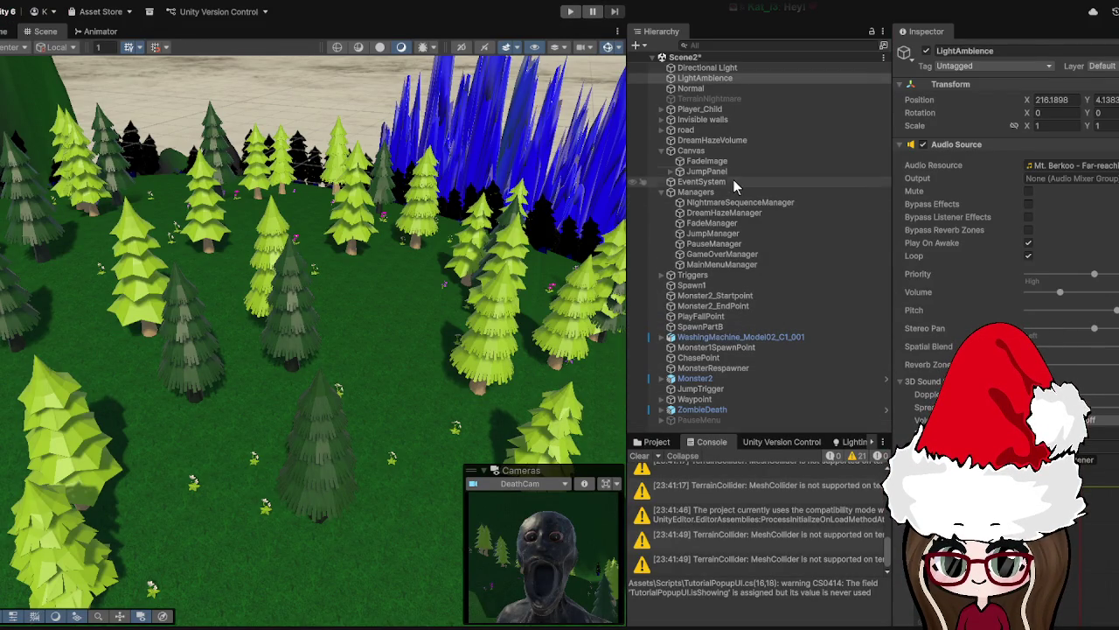
Play-test Scene2 up the stone stairs past the washing machine, open the Resume/Settings/Quit pause menu, then stop
scroll(1058, 226, "down", 5)
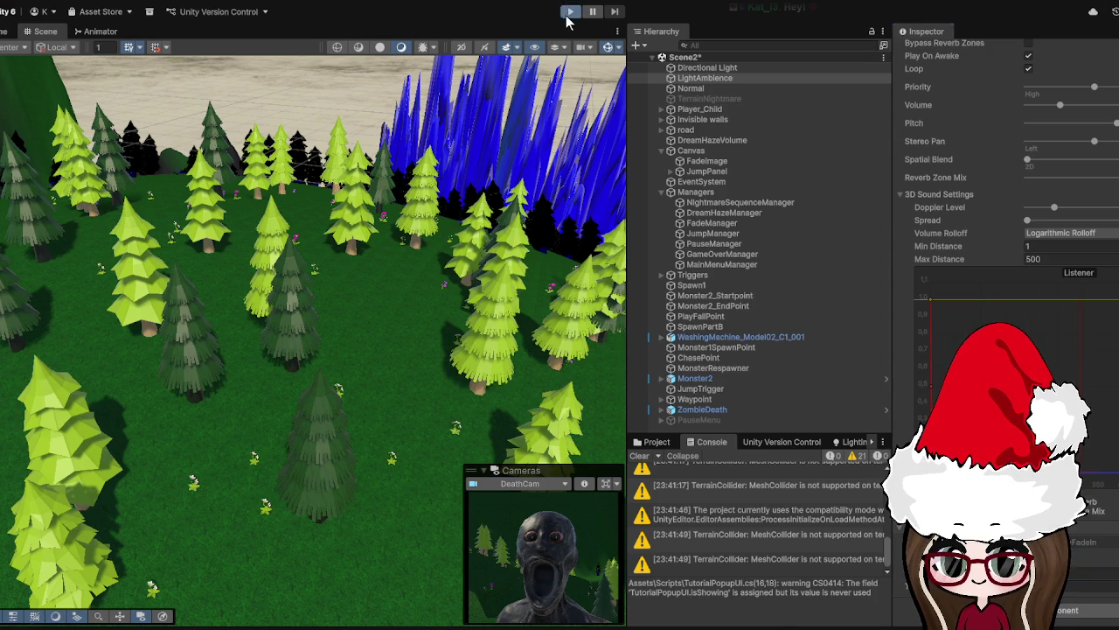
left_click(570, 11)
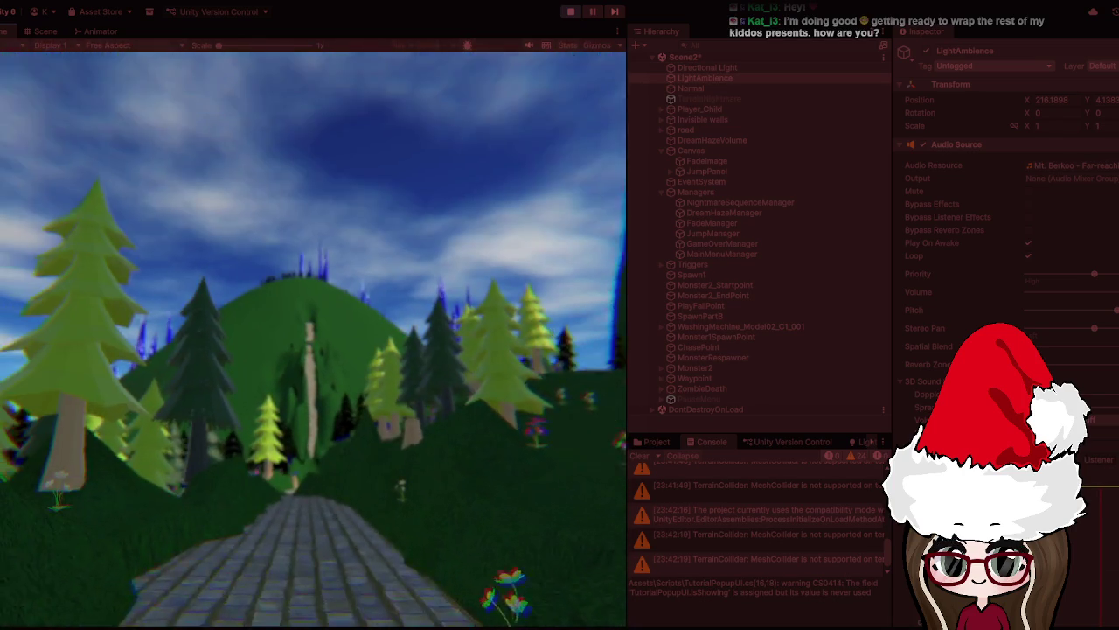
key("Escape")
left_click(573, 13)
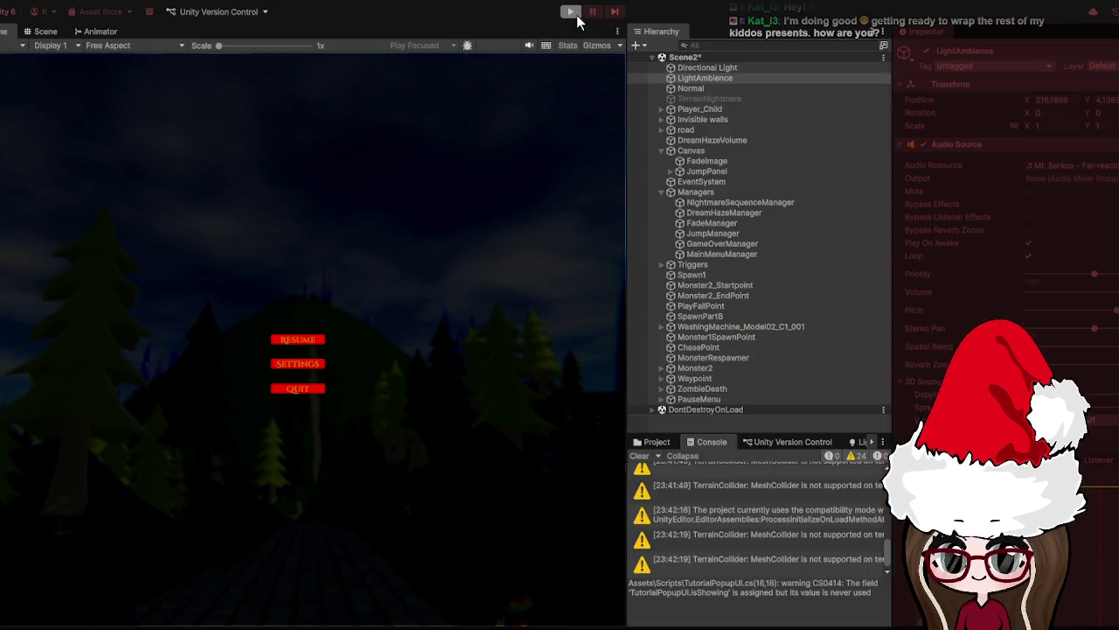